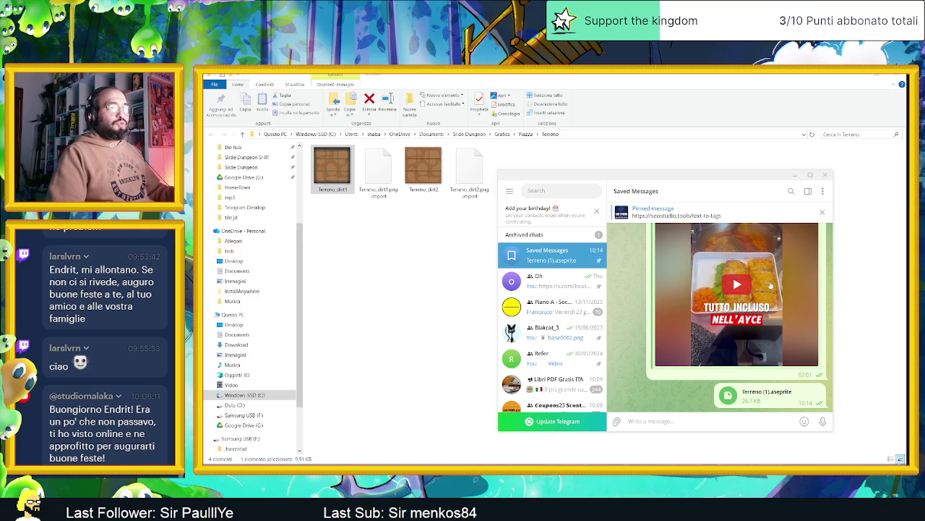
- Open the received Terreno (1).aseprite file from Telegram and show it in its download folder
{"action": "left_click", "coordinate": [762, 400]}
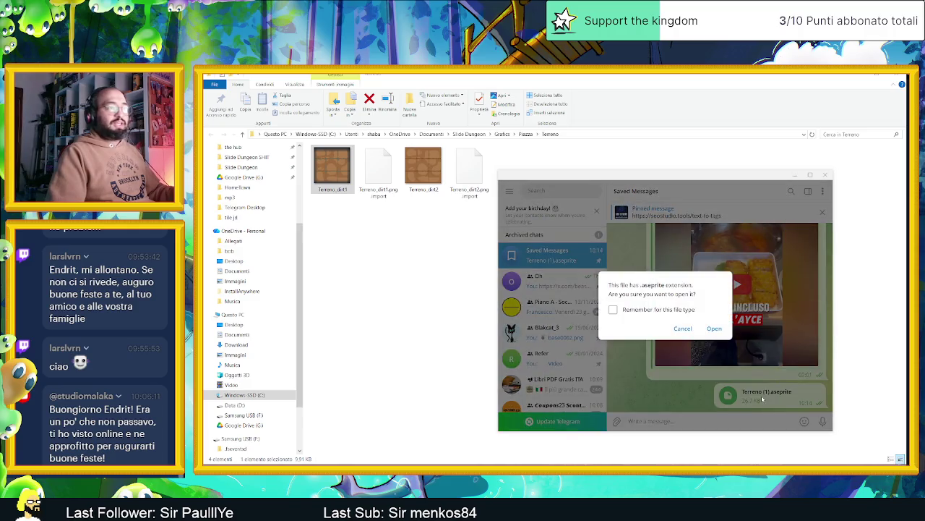
{"action": "left_click", "coordinate": [715, 329]}
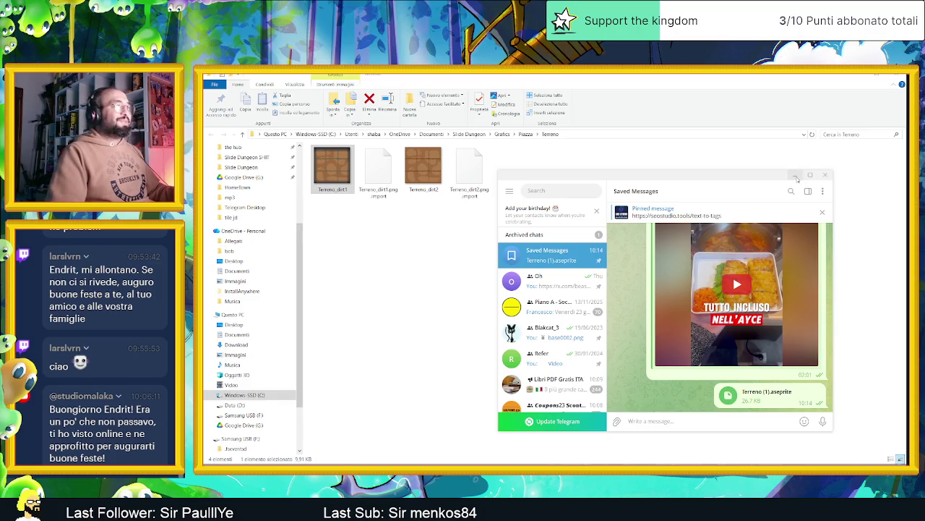
{"action": "right_click", "coordinate": [767, 397]}
{"action": "left_click", "coordinate": [810, 448]}
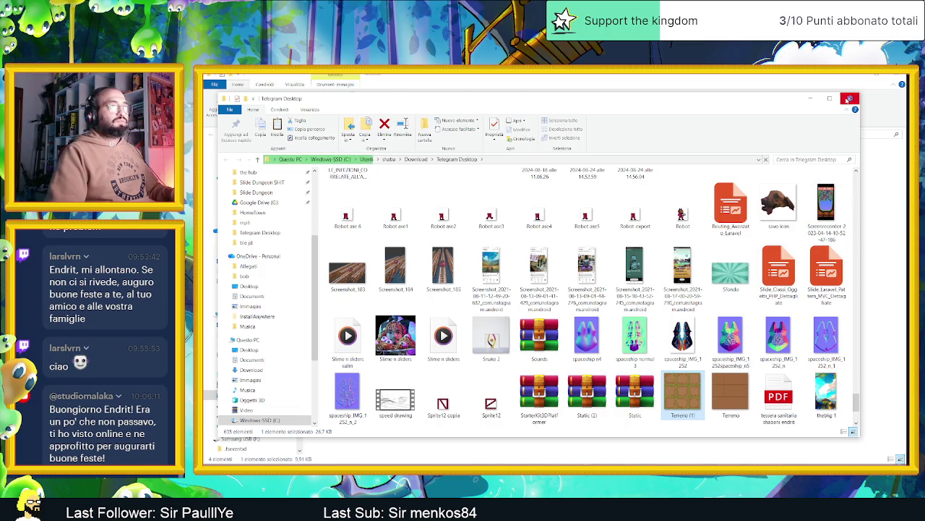
- Close the Telegram download folder and go to the Slide Dungeon SHIT project folder
{"action": "left_click", "coordinate": [849, 97]}
{"action": "left_click", "coordinate": [830, 177]}
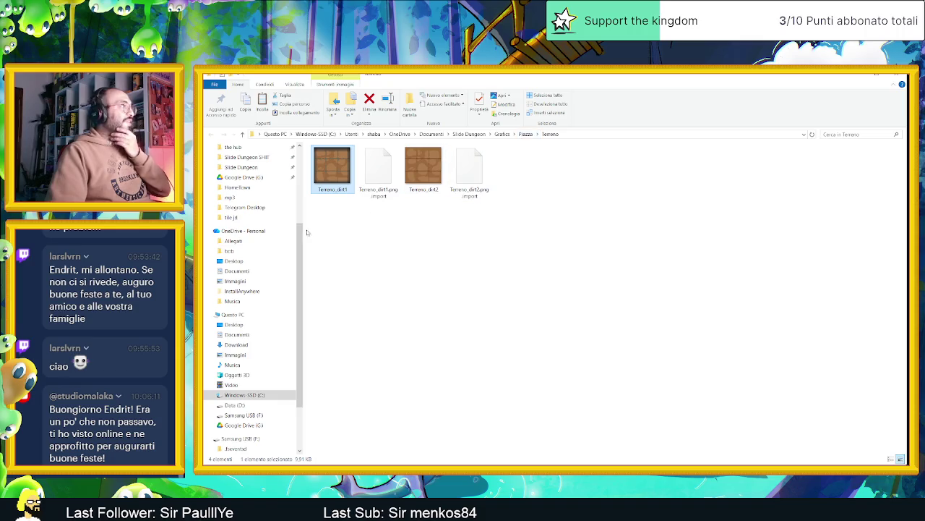
{"action": "scroll", "coordinate": [259, 190], "scroll_direction": "up", "scroll_amount": 3}
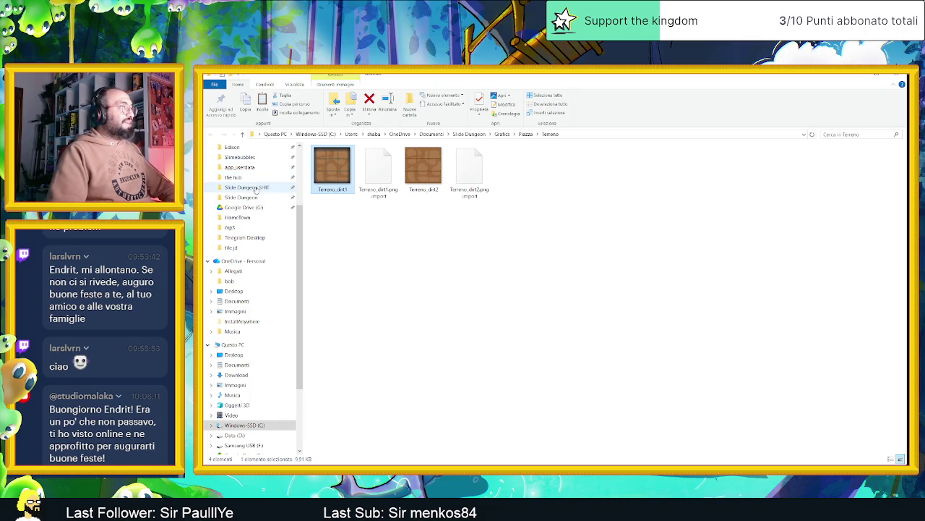
{"action": "left_click", "coordinate": [256, 188]}
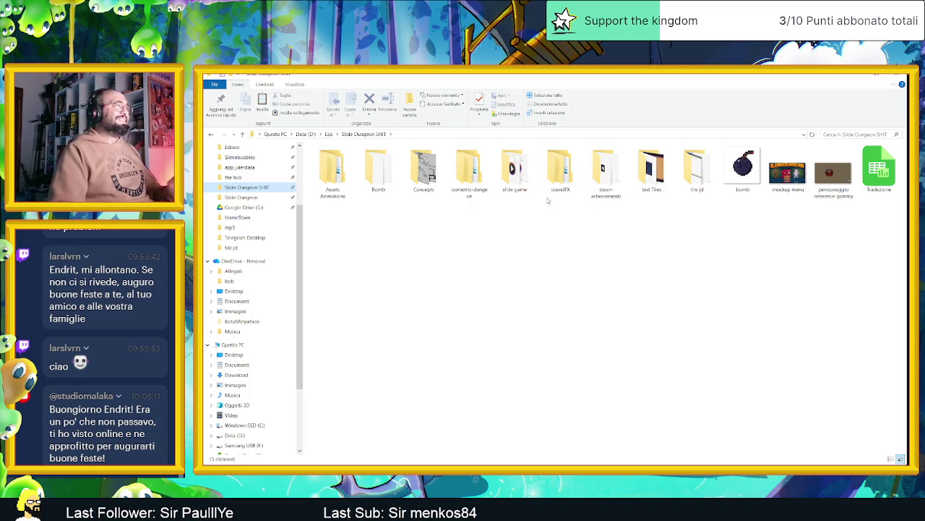
- Navigate into the tile jd folder and then its HomeTown subfolder
{"action": "left_click", "coordinate": [427, 171]}
{"action": "double_click", "coordinate": [428, 170]}
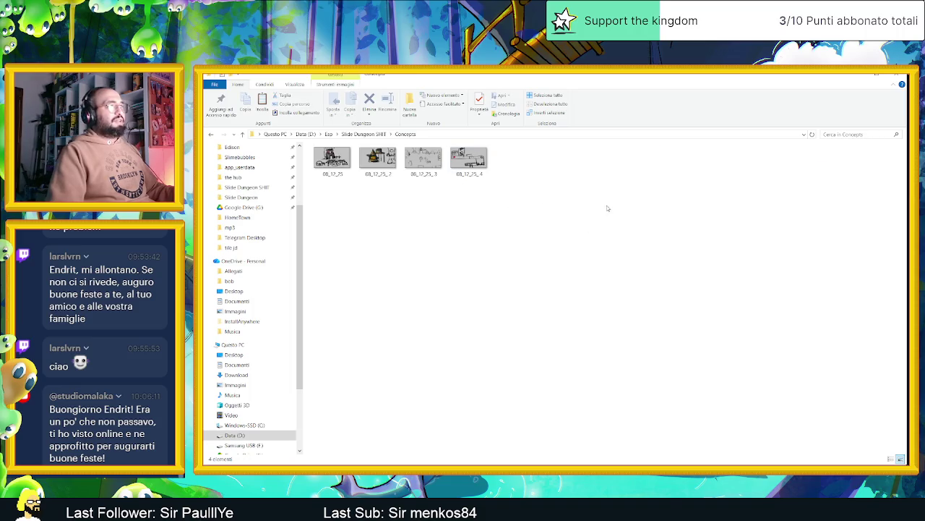
{"action": "key", "text": "alt+Left"}
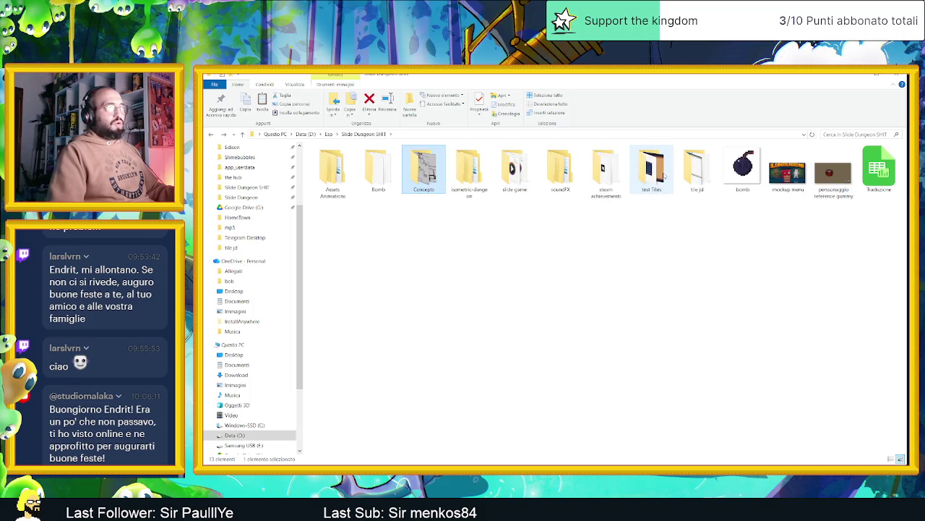
{"action": "left_click", "coordinate": [664, 174]}
{"action": "left_click", "coordinate": [696, 172]}
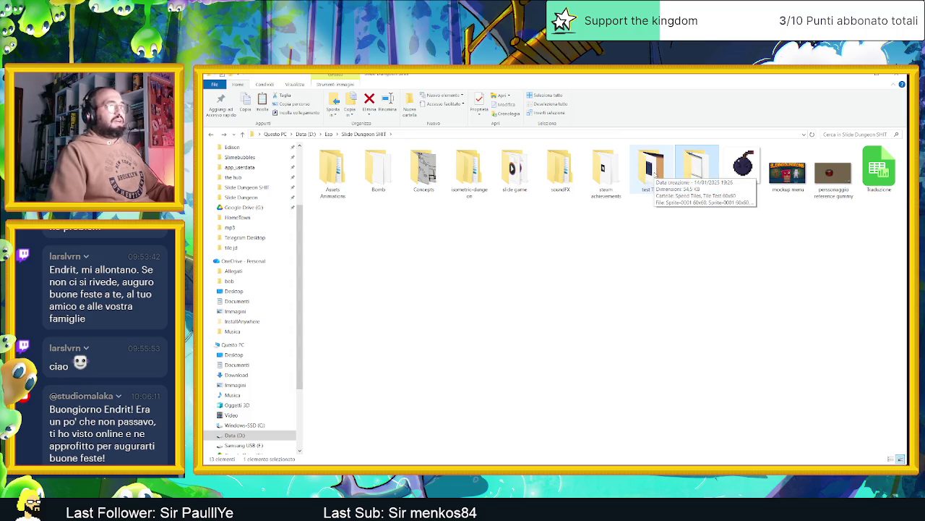
{"action": "left_click", "coordinate": [631, 226]}
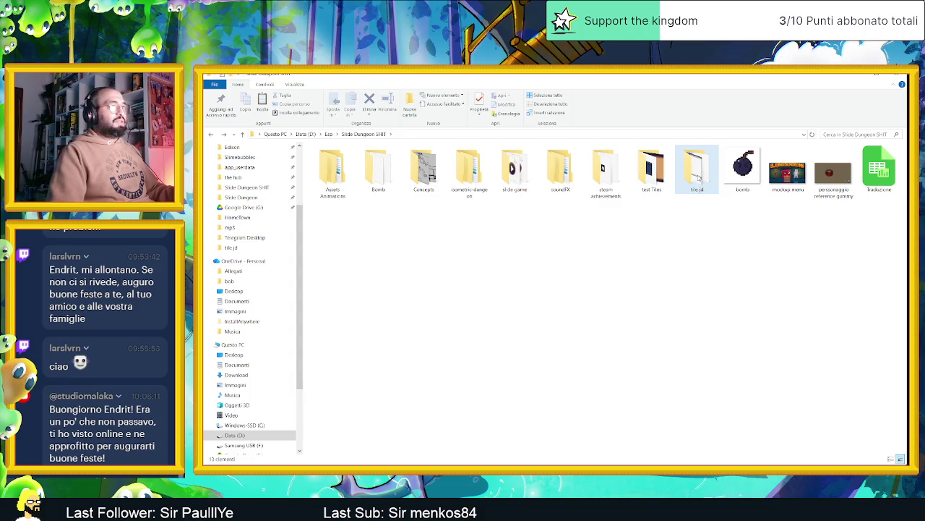
{"action": "double_click", "coordinate": [699, 174]}
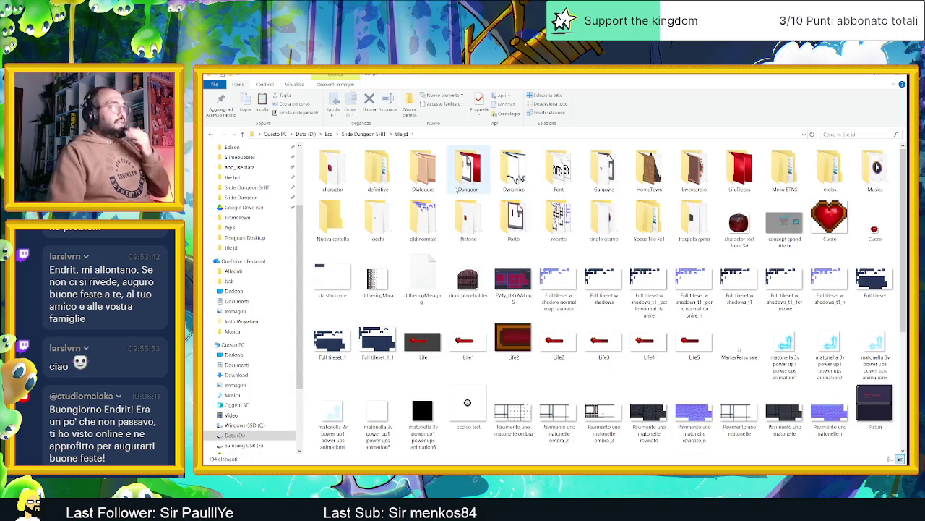
{"action": "double_click", "coordinate": [651, 181]}
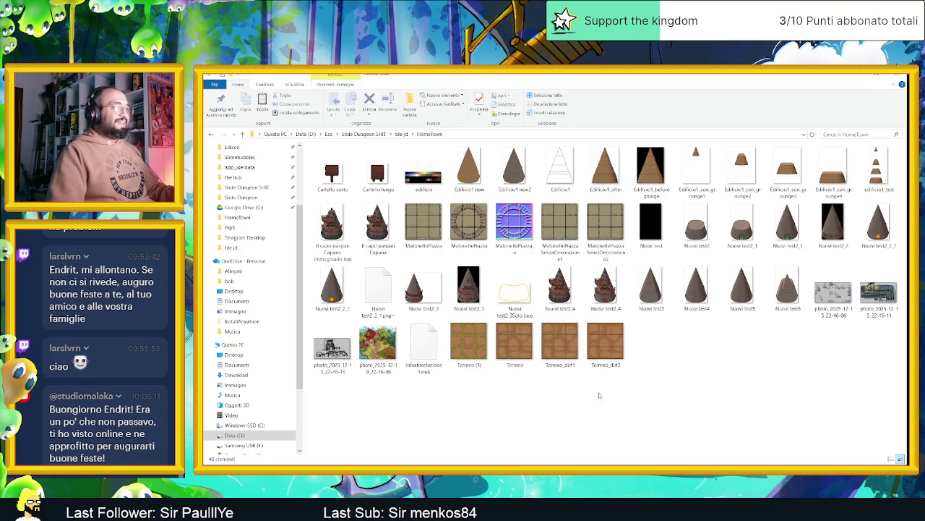
- Rename the Terreno (1) file to Terreno v2
{"action": "left_click", "coordinate": [479, 367]}
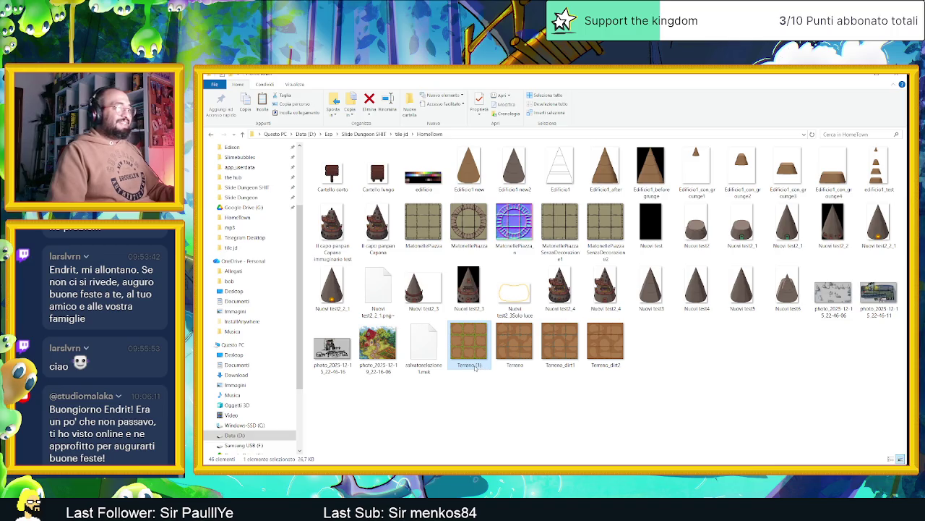
{"action": "left_click", "coordinate": [481, 368]}
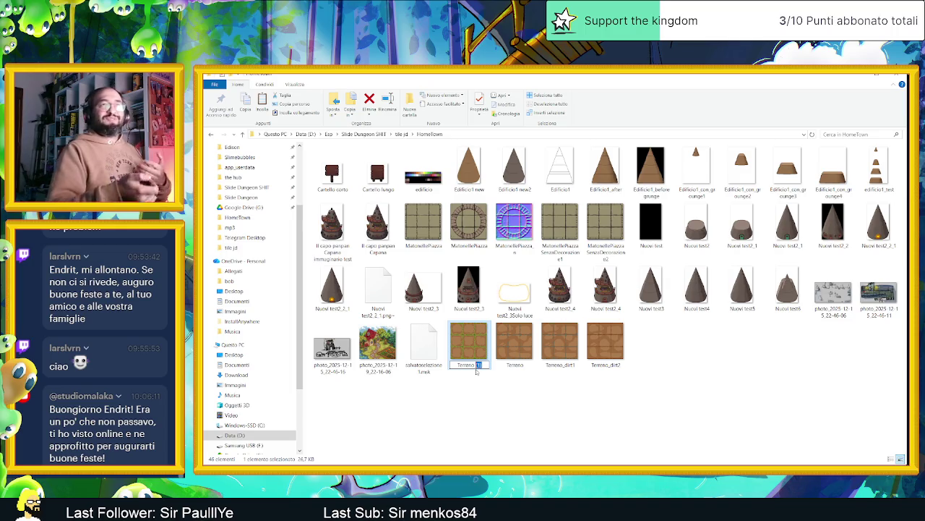
{"action": "key", "text": "BackSpace"}
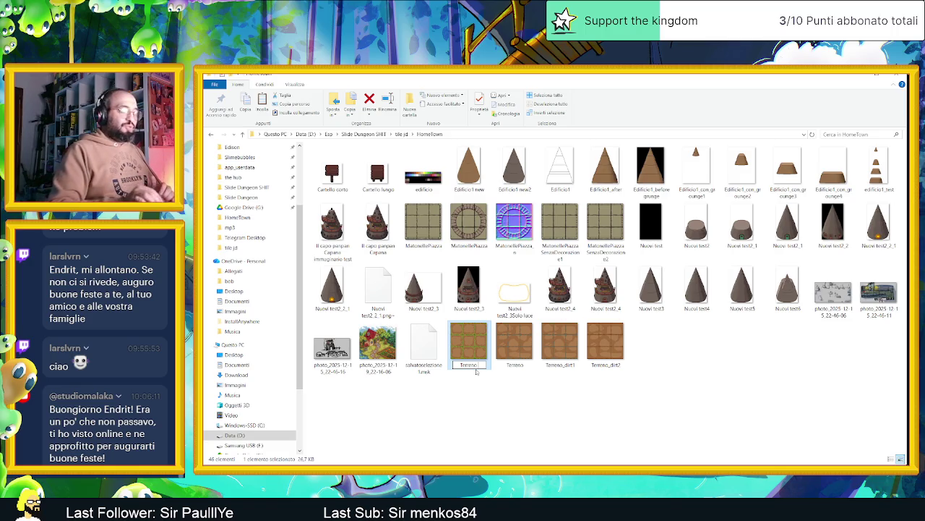
{"action": "type", "text": "_v2"}
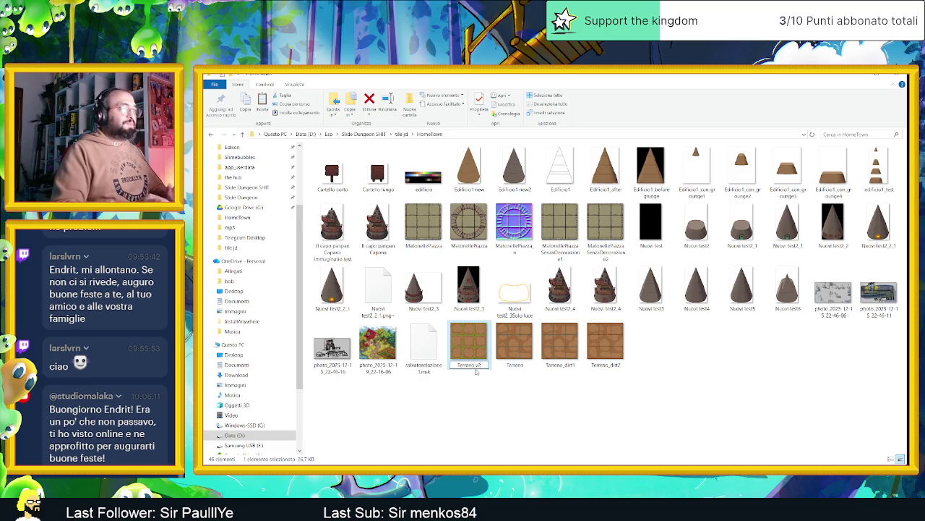
{"action": "left_click", "coordinate": [518, 398]}
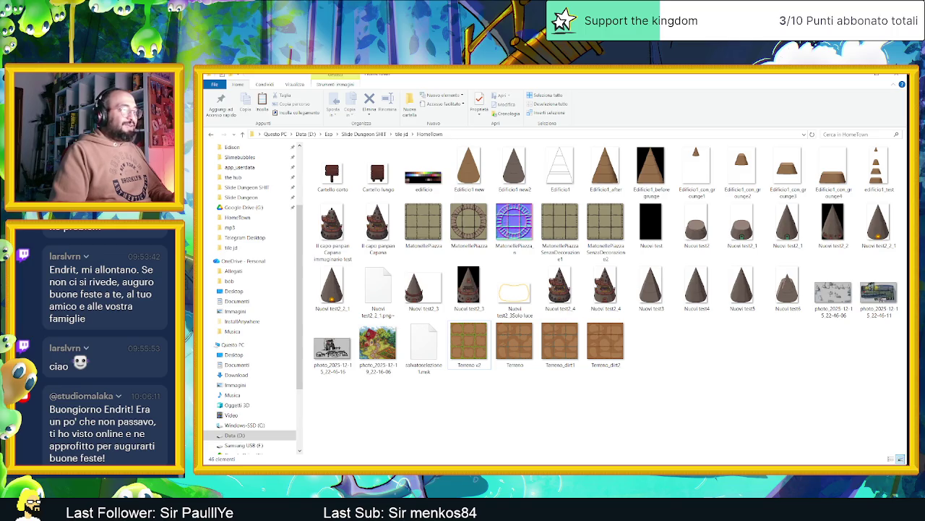
- Close the old Terreno (1) sprite in Aseprite and open Terreno v2 instead
{"action": "key", "text": "alt+Tab"}
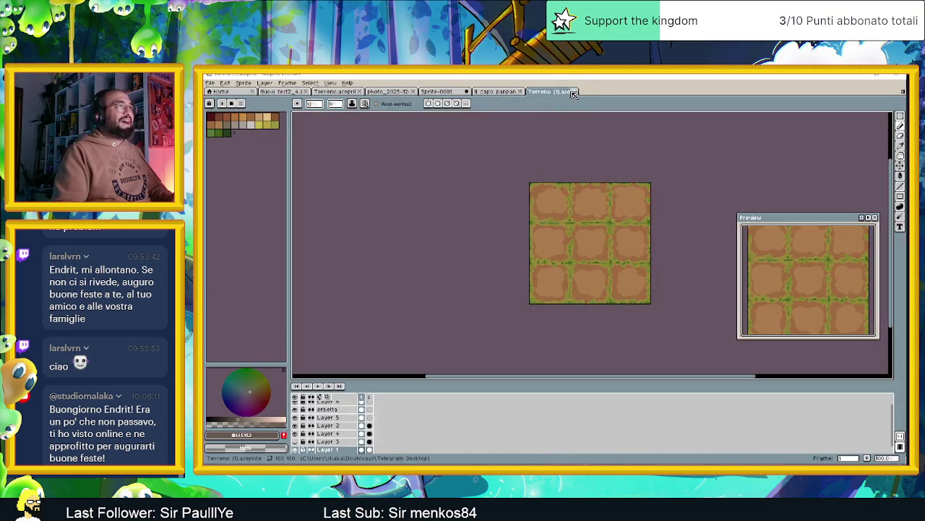
{"action": "left_click", "coordinate": [573, 92]}
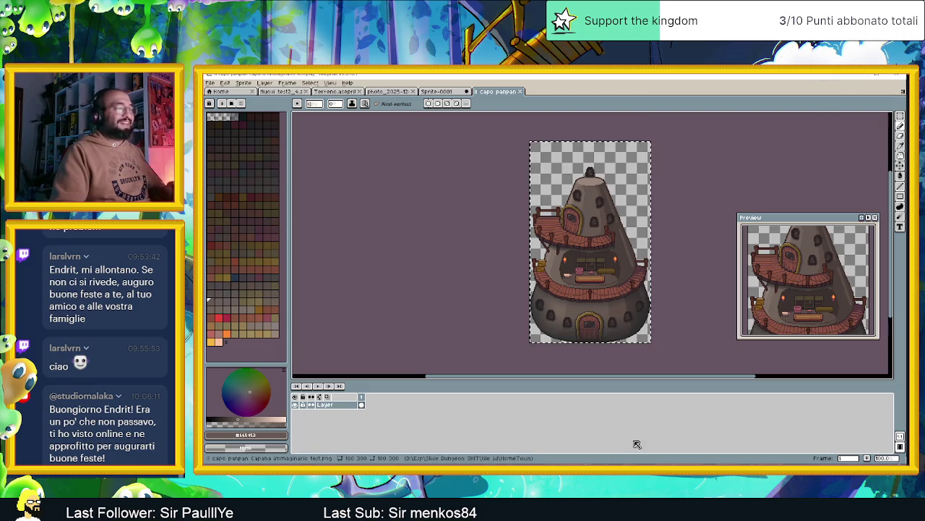
{"action": "key", "text": "alt+Tab"}
{"action": "left_click", "coordinate": [477, 348]}
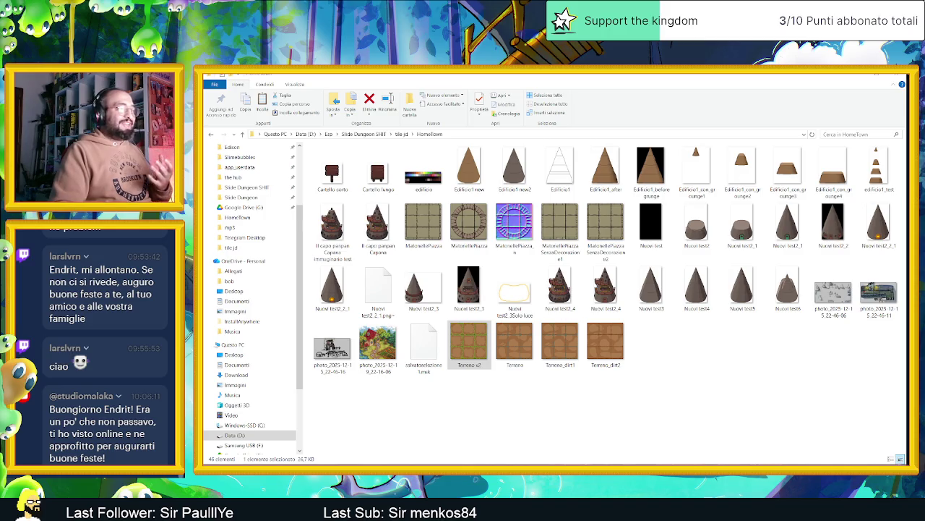
{"action": "double_click", "coordinate": [468, 343]}
- Zoom in on the tile and toggle Layer 5 and erbetta visibility to compare
{"action": "scroll", "coordinate": [613, 241], "scroll_direction": "down", "scroll_amount": 1}
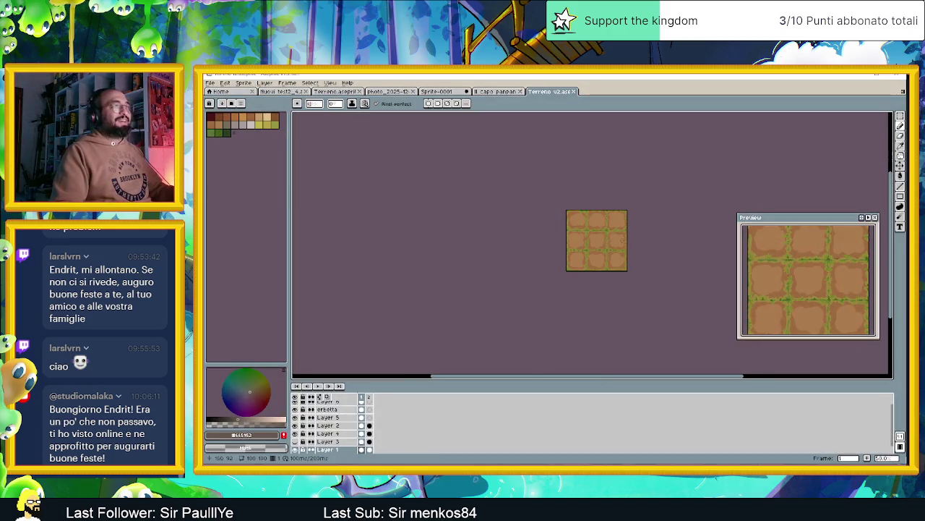
{"action": "scroll", "coordinate": [586, 248], "scroll_direction": "up", "scroll_amount": 1}
{"action": "scroll", "coordinate": [550, 258], "scroll_direction": "up", "scroll_amount": 1}
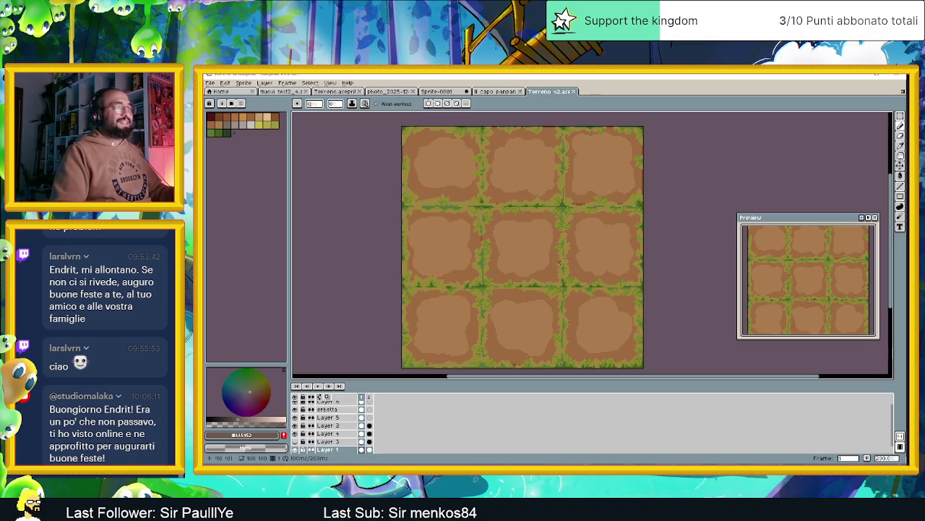
{"action": "scroll", "coordinate": [480, 211], "scroll_direction": "up", "scroll_amount": 1}
{"action": "scroll", "coordinate": [336, 427], "scroll_direction": "up", "scroll_amount": 1}
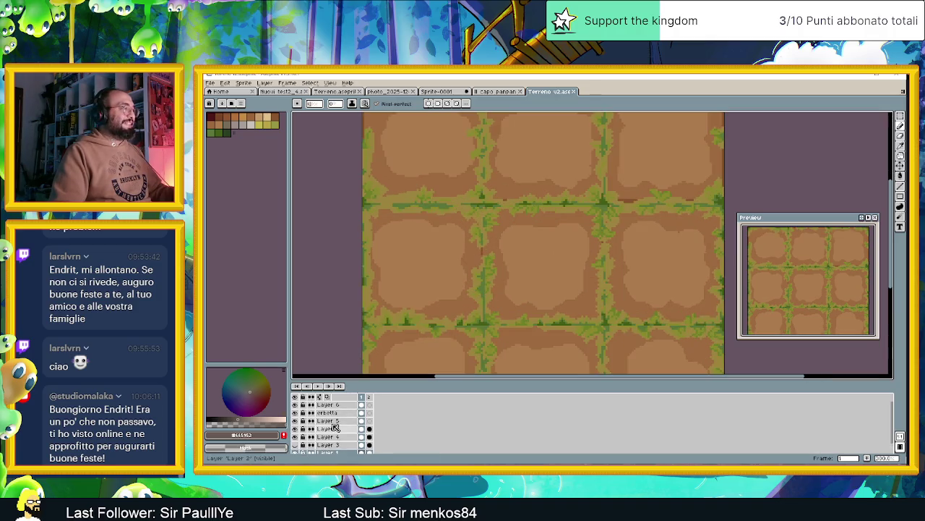
{"action": "left_click", "coordinate": [296, 420]}
{"action": "left_click", "coordinate": [296, 420]}
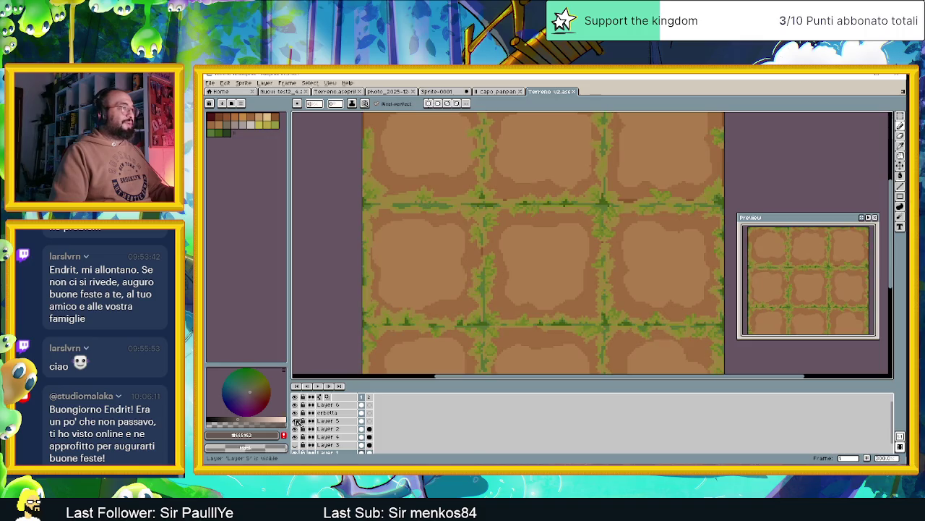
{"action": "left_click", "coordinate": [295, 412]}
{"action": "left_click", "coordinate": [295, 412]}
{"action": "left_click", "coordinate": [295, 412]}
{"action": "left_click", "coordinate": [295, 412]}
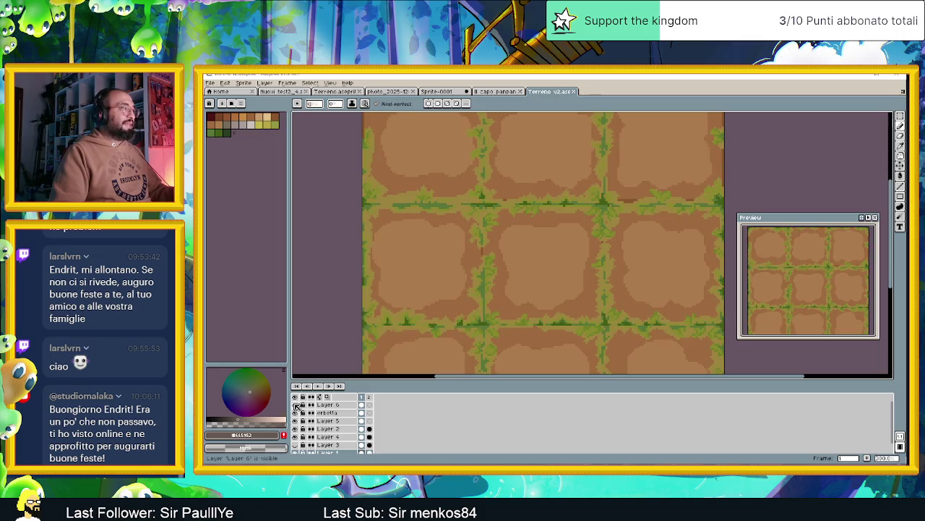
- Hide Layer 2, toggle erbetta, and select Layer 6, erbetta and Layer 5 together
{"action": "left_click", "coordinate": [295, 429]}
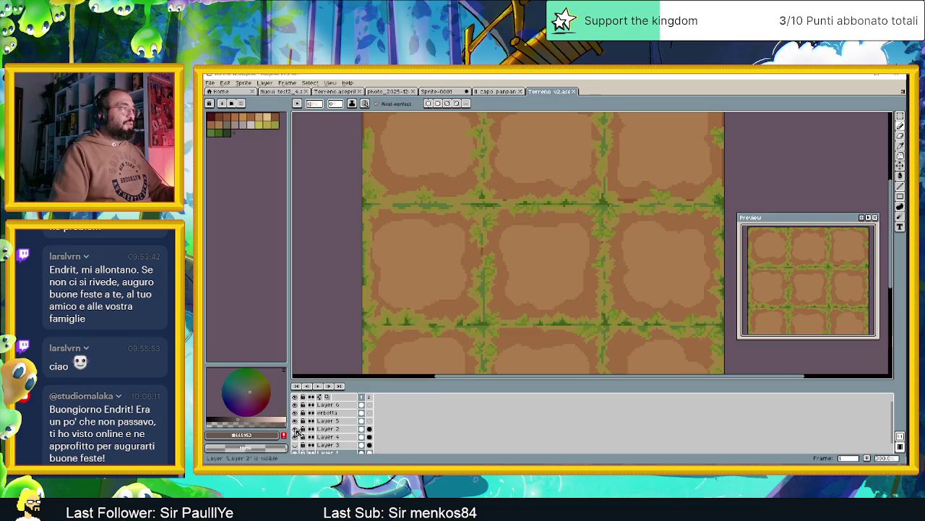
{"action": "left_click", "coordinate": [296, 421]}
{"action": "left_click", "coordinate": [296, 421]}
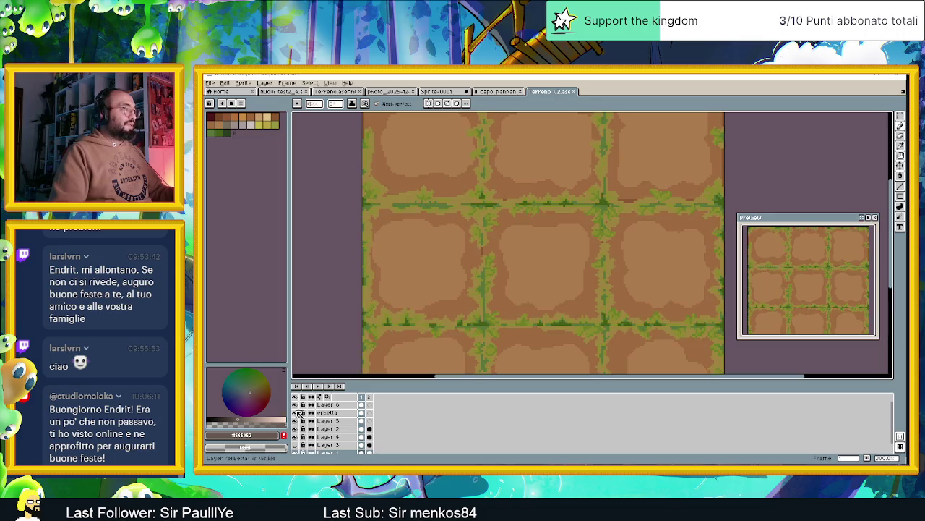
{"action": "left_click_drag", "start_coordinate": [332, 421], "coordinate": [340, 406]}
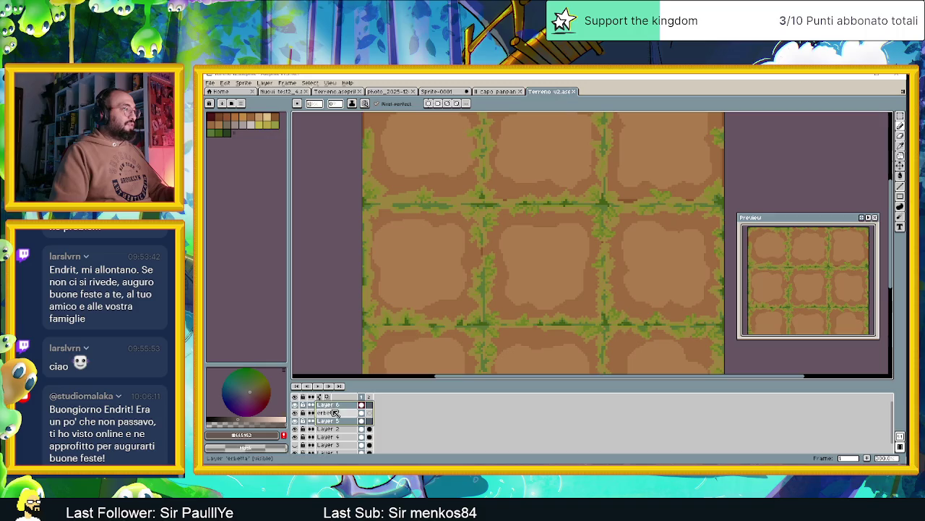
{"action": "right_click", "coordinate": [340, 407]}
{"action": "mouse_move", "coordinate": [352, 410]}
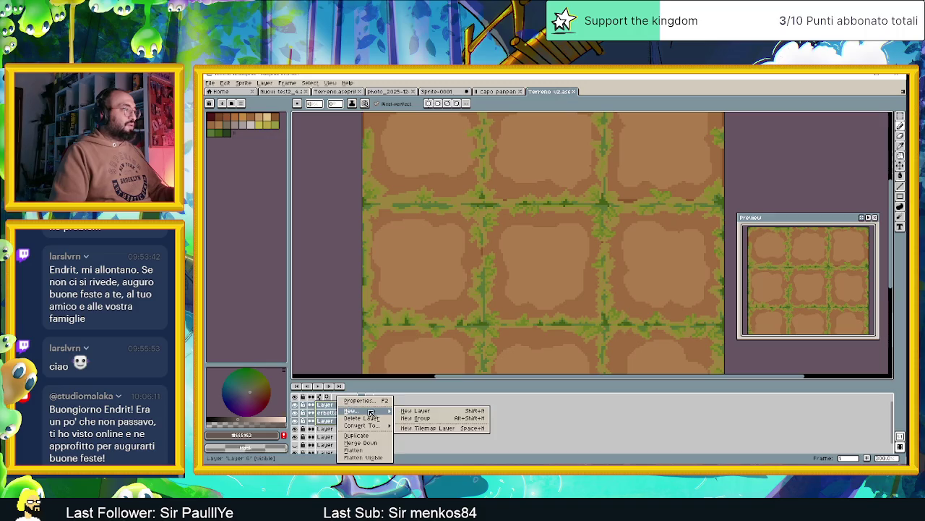
{"action": "left_click", "coordinate": [425, 419]}
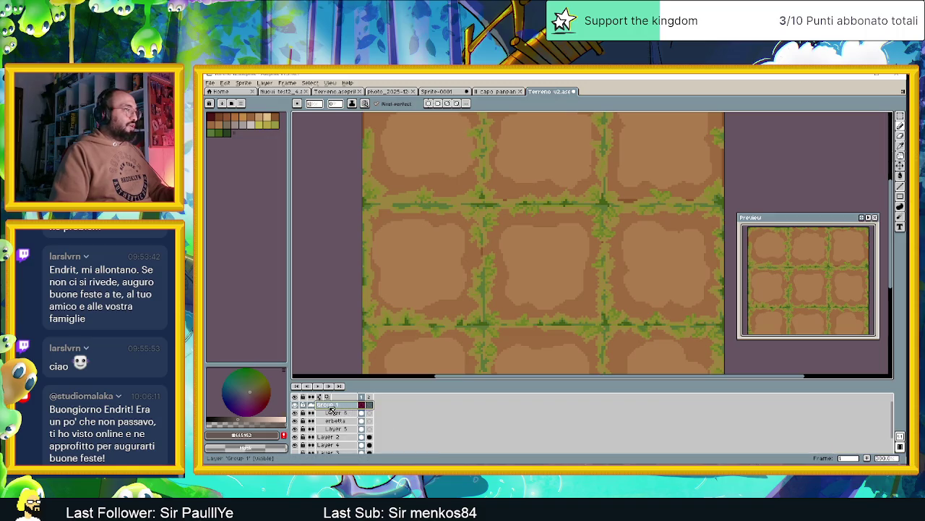
{"action": "double_click", "coordinate": [331, 406]}
{"action": "type", "text": "Erbetta"}
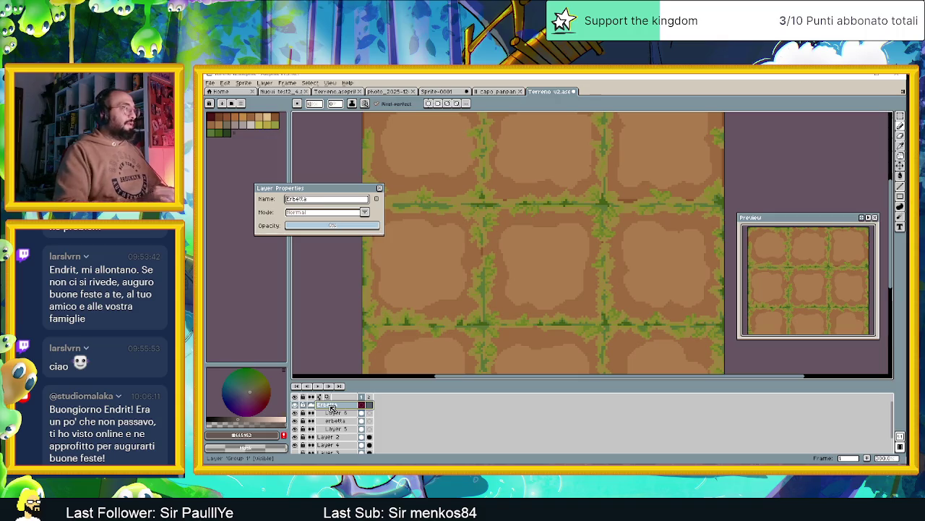
{"action": "key", "text": "Return"}
{"action": "left_click", "coordinate": [334, 412]}
{"action": "left_click", "coordinate": [338, 420]}
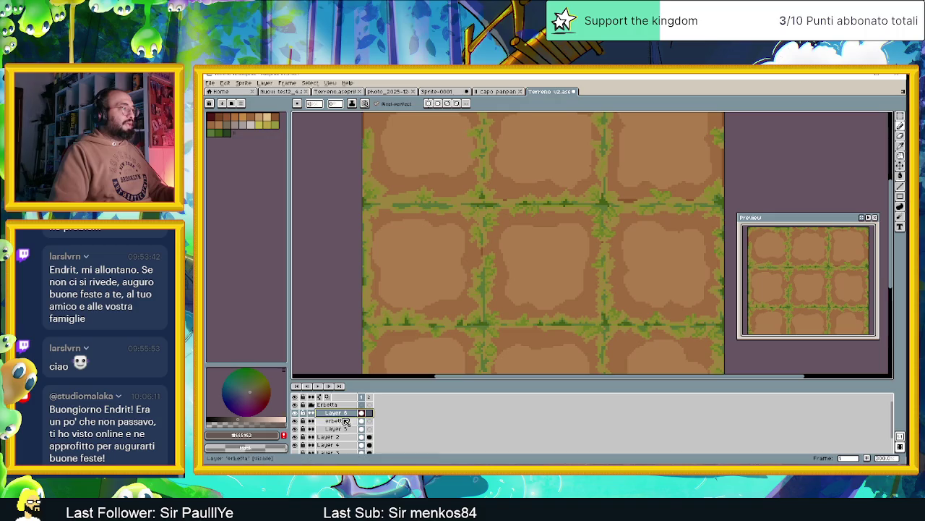
{"action": "left_click", "coordinate": [295, 405]}
{"action": "left_click", "coordinate": [294, 405]}
{"action": "left_click", "coordinate": [294, 405]}
{"action": "left_click", "coordinate": [294, 405]}
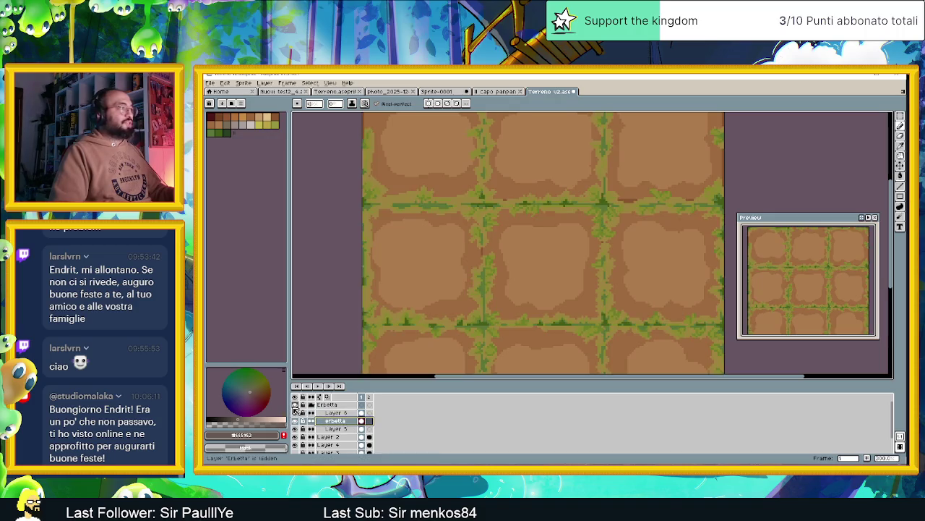
{"action": "double_click", "coordinate": [329, 405]}
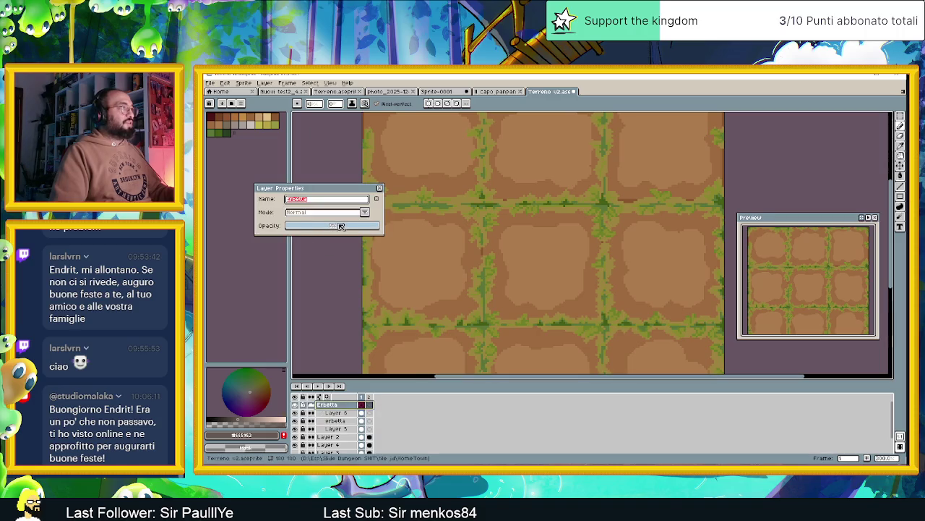
{"action": "left_click", "coordinate": [378, 190]}
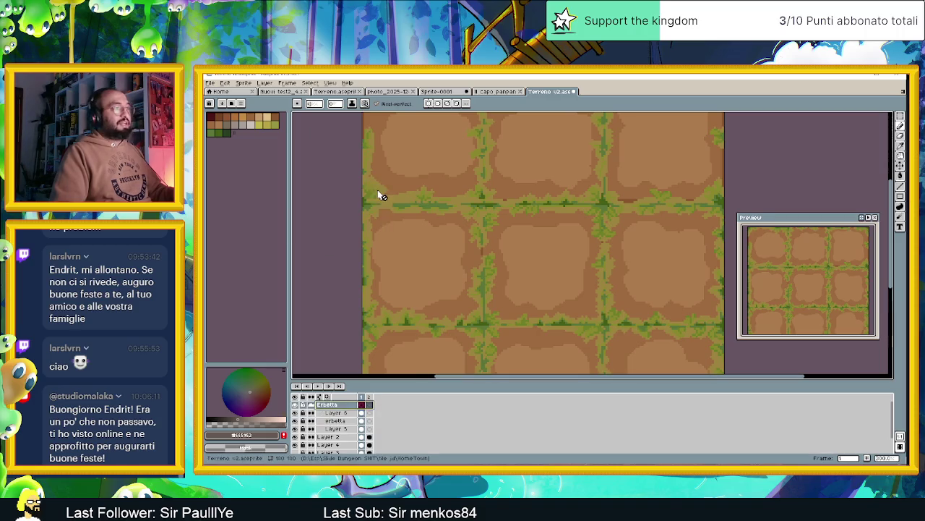
{"action": "scroll", "coordinate": [536, 221], "scroll_direction": "down", "scroll_amount": 1}
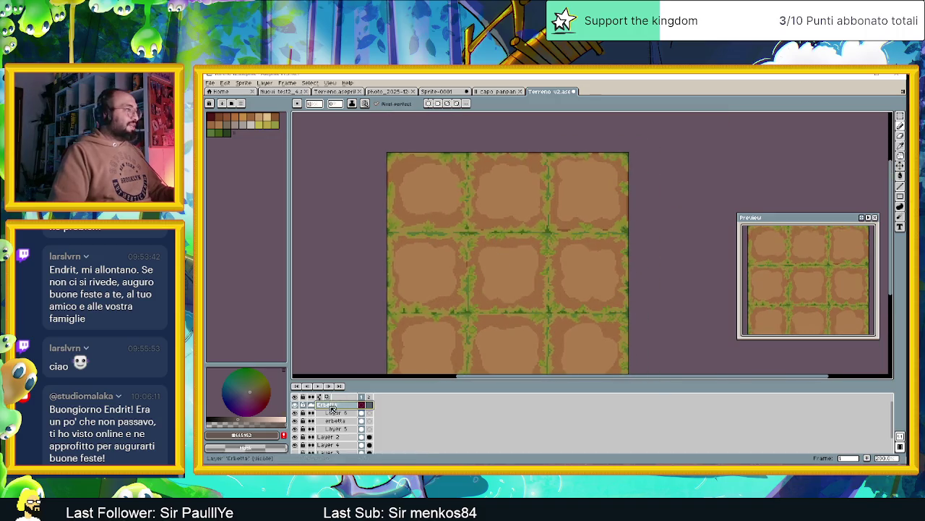
{"action": "left_click", "coordinate": [318, 436]}
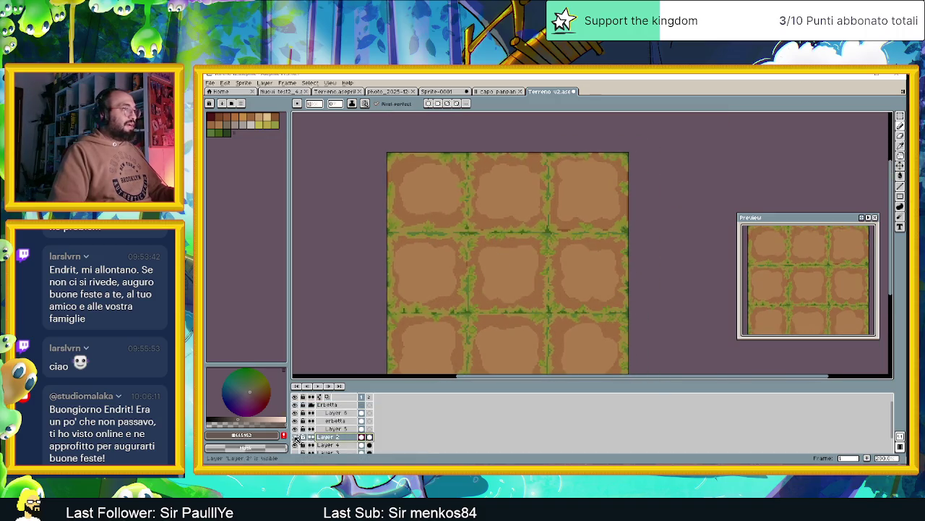
- Toggle Layer 2's visibility repeatedly to compare the tiles, leaving it visible
{"action": "left_click", "coordinate": [294, 404]}
{"action": "left_click", "coordinate": [295, 437]}
{"action": "left_click", "coordinate": [296, 437]}
{"action": "left_click", "coordinate": [296, 438]}
{"action": "left_click", "coordinate": [296, 437]}
{"action": "left_click", "coordinate": [295, 438]}
{"action": "left_click", "coordinate": [295, 437]}
- Rename Layer 2 to 'Parte ombrosa dei tile'
{"action": "double_click", "coordinate": [327, 438]}
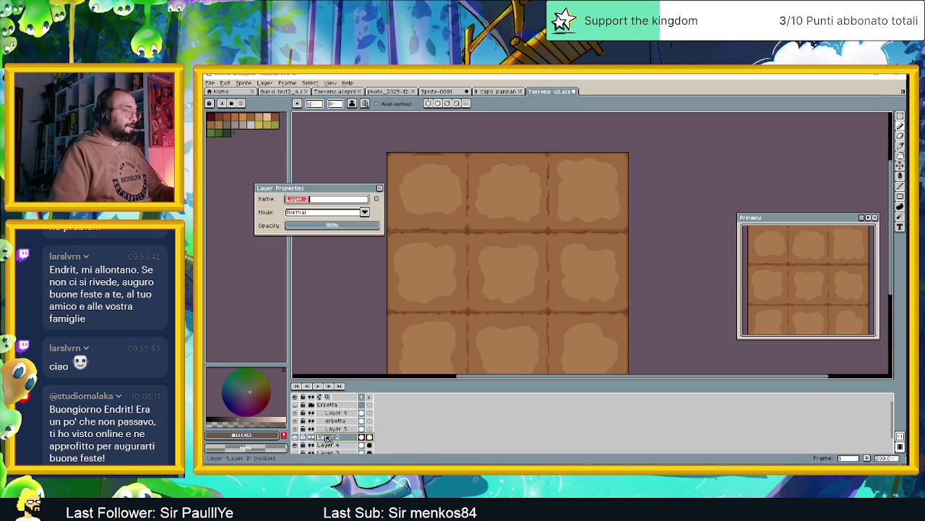
{"action": "type", "text": "Parte "}
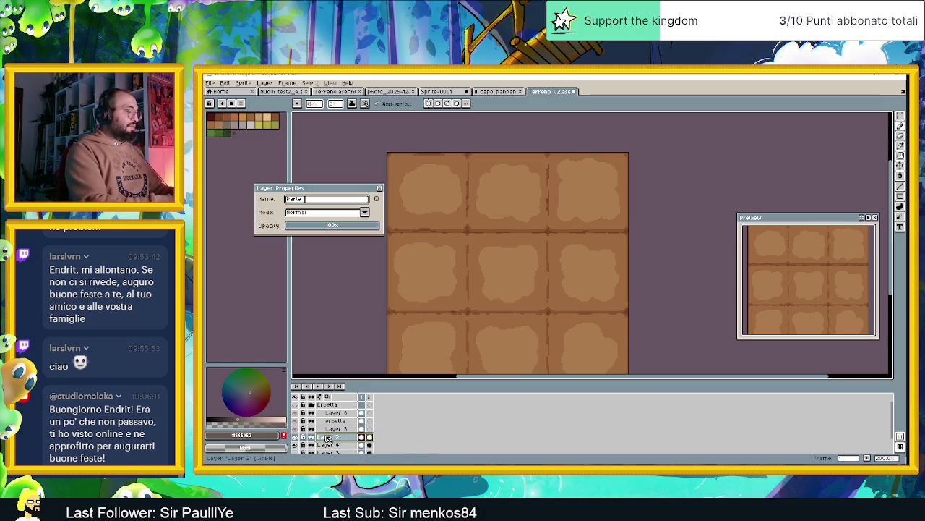
{"action": "type", "text": "ombrosa de"}
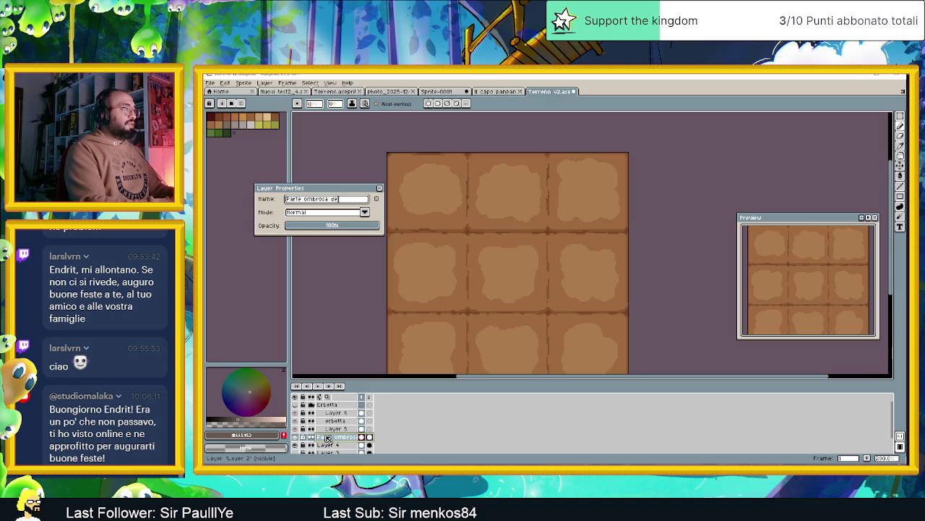
{"action": "key", "text": "BackSpace"}
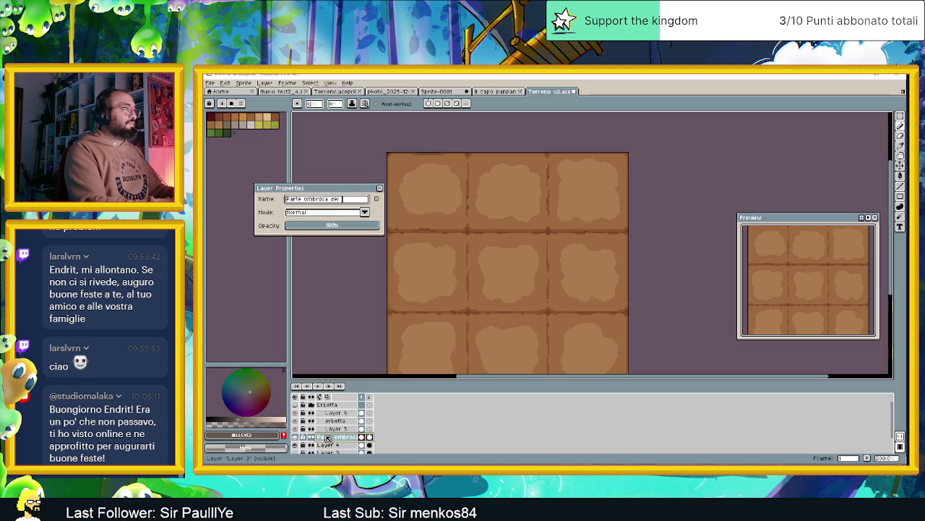
{"action": "key", "text": "Return"}
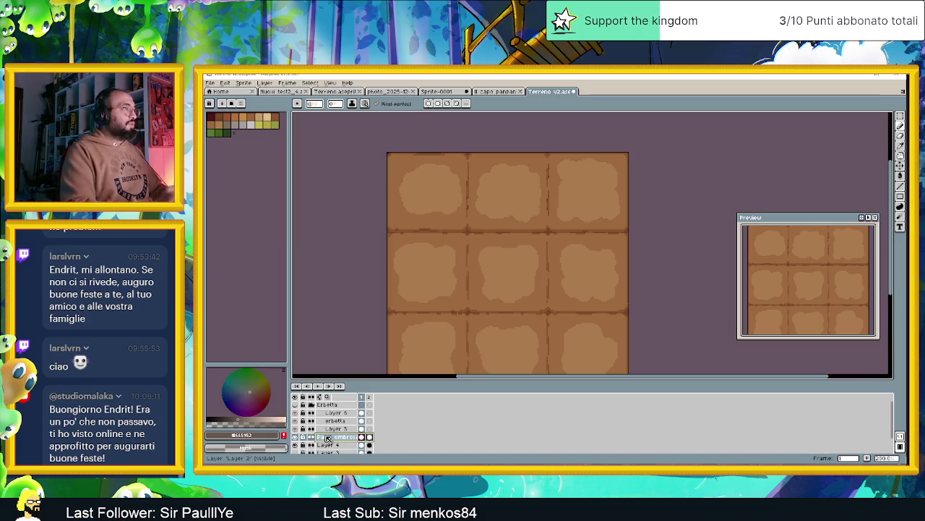
{"action": "right_click", "coordinate": [327, 439]}
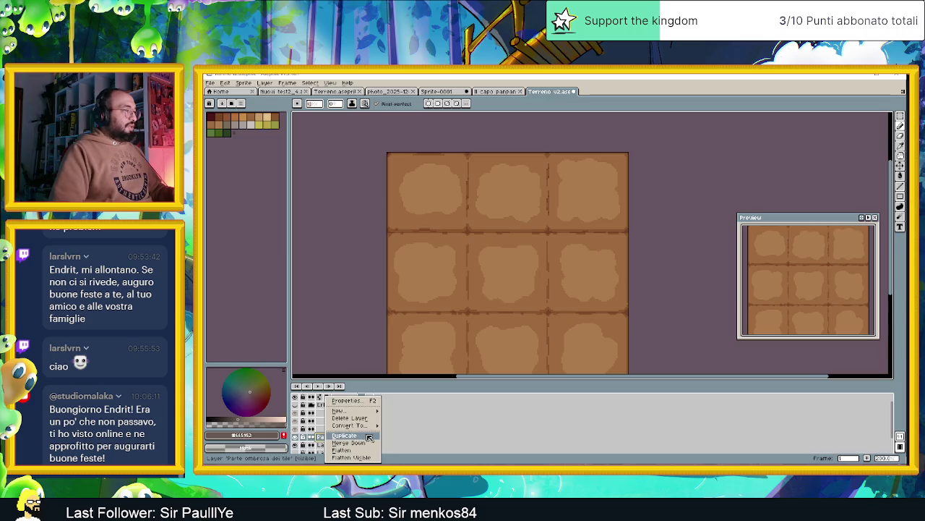
- Duplicate the 'Parte ombrosa dei tile' layer and move the copy above the Erbetta group
{"action": "left_click", "coordinate": [366, 437]}
{"action": "left_click", "coordinate": [348, 438]}
{"action": "left_click_drag", "start_coordinate": [349, 439], "coordinate": [349, 406]}
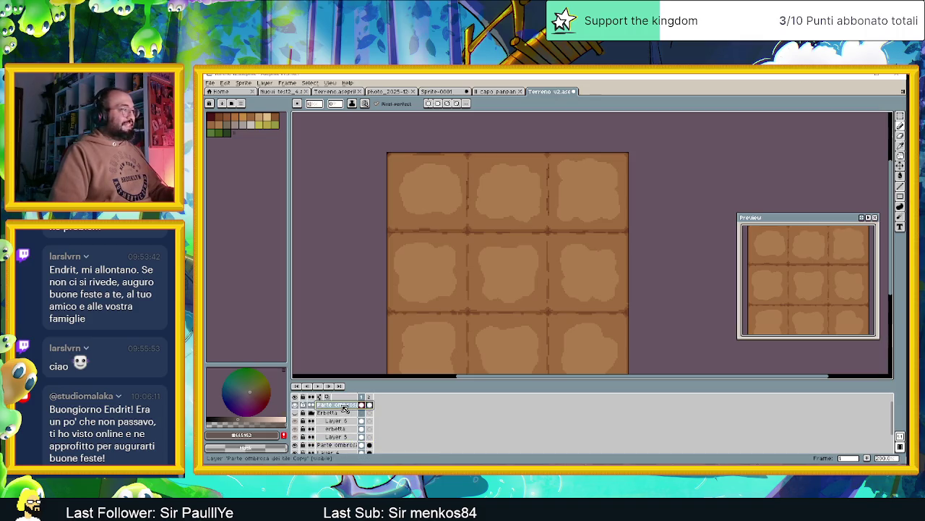
{"action": "double_click", "coordinate": [343, 405]}
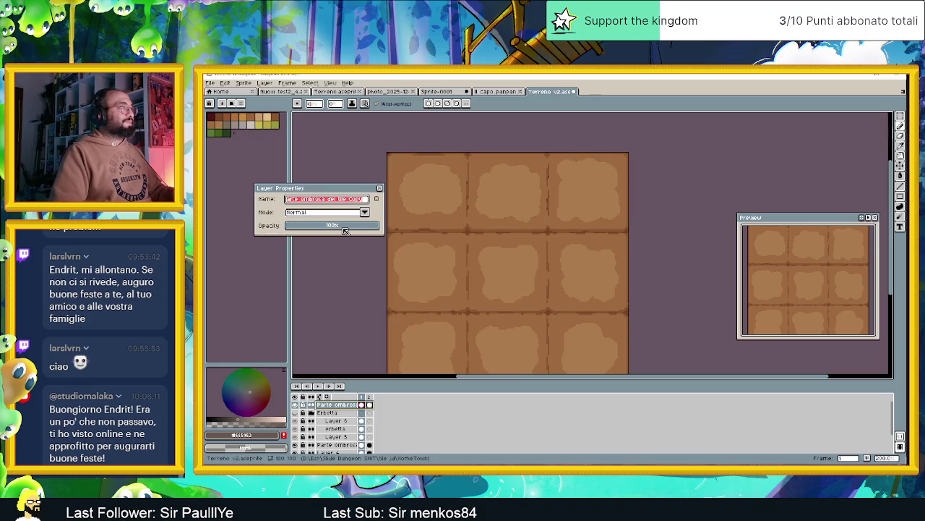
{"action": "key", "text": "Return"}
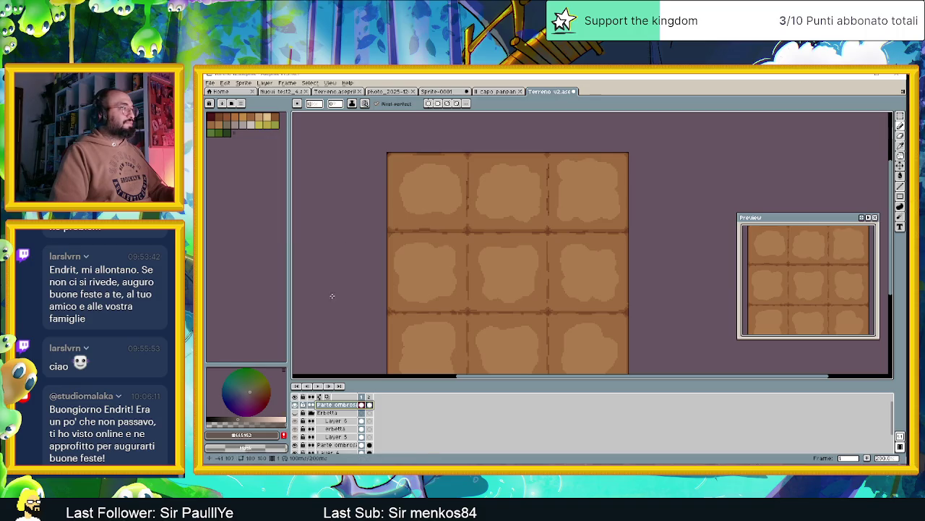
- Show the Erbetta grass layer again and select the shadow-layer copy
{"action": "left_click", "coordinate": [295, 413]}
{"action": "left_click", "coordinate": [331, 406]}
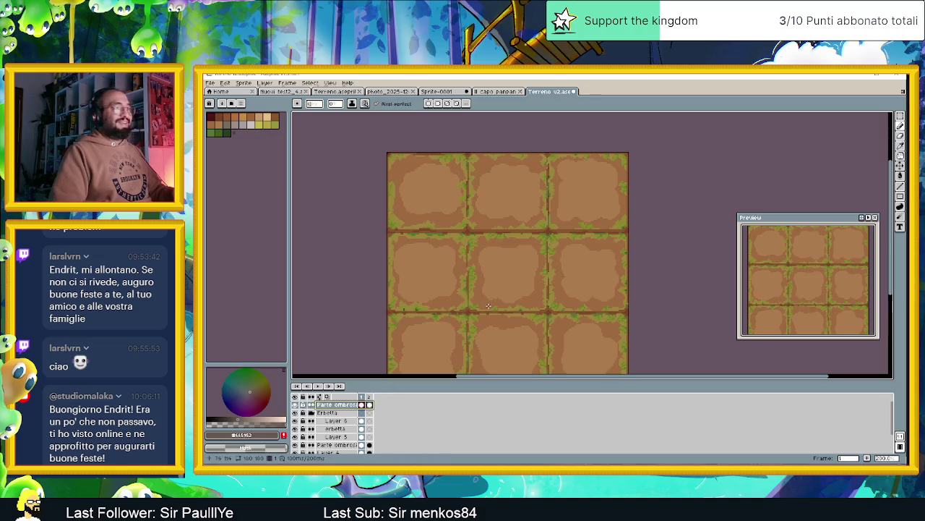
{"action": "scroll", "coordinate": [508, 307], "scroll_direction": "down", "scroll_amount": 1}
{"action": "scroll", "coordinate": [508, 307], "scroll_direction": "up", "scroll_amount": 1}
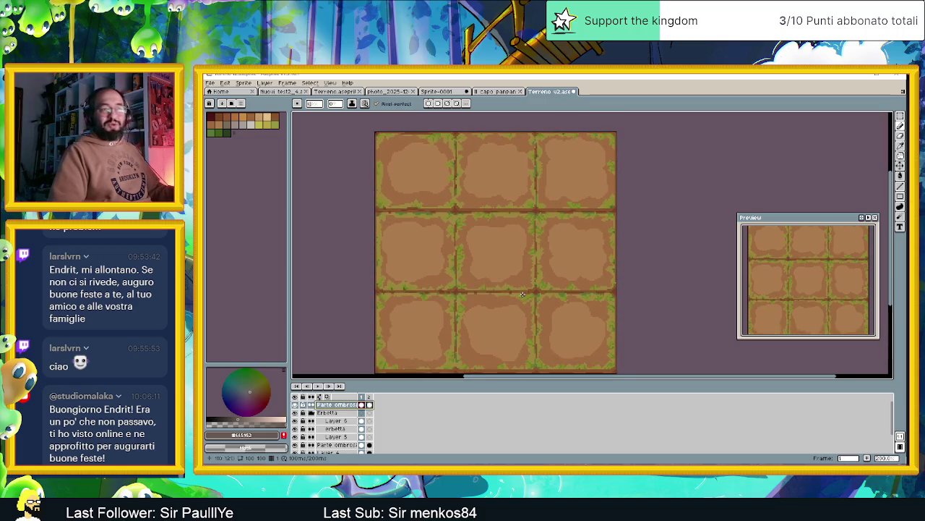
{"action": "double_click", "coordinate": [340, 405]}
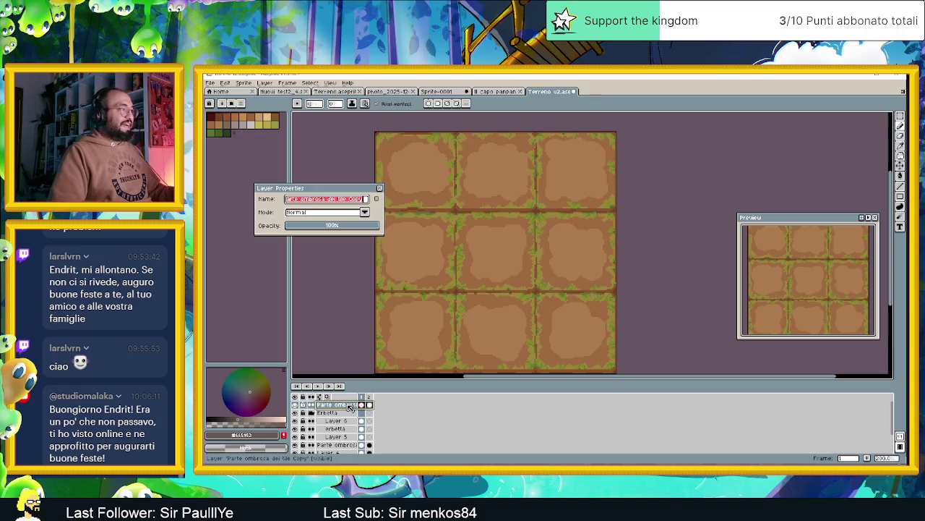
- Try the Multiply blend mode on the shadow copy at various opacities
{"action": "left_click", "coordinate": [348, 227]}
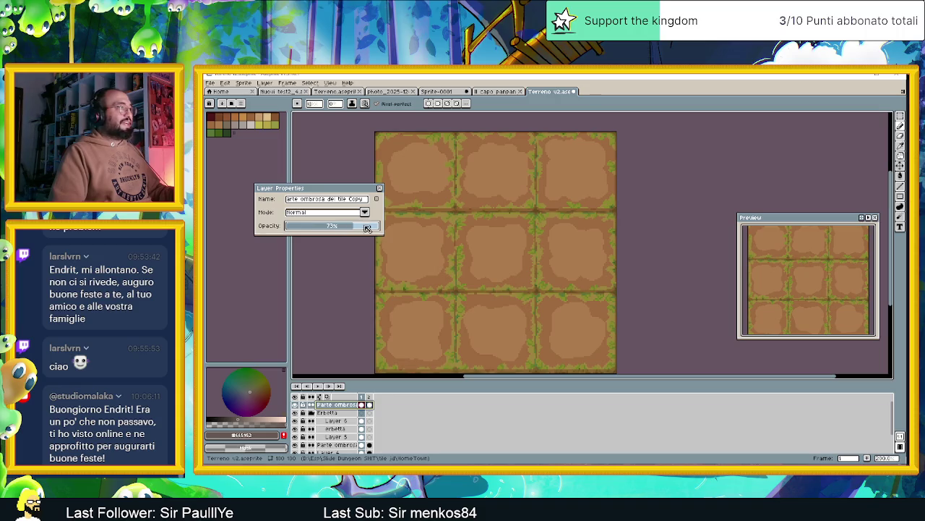
{"action": "left_click", "coordinate": [365, 212]}
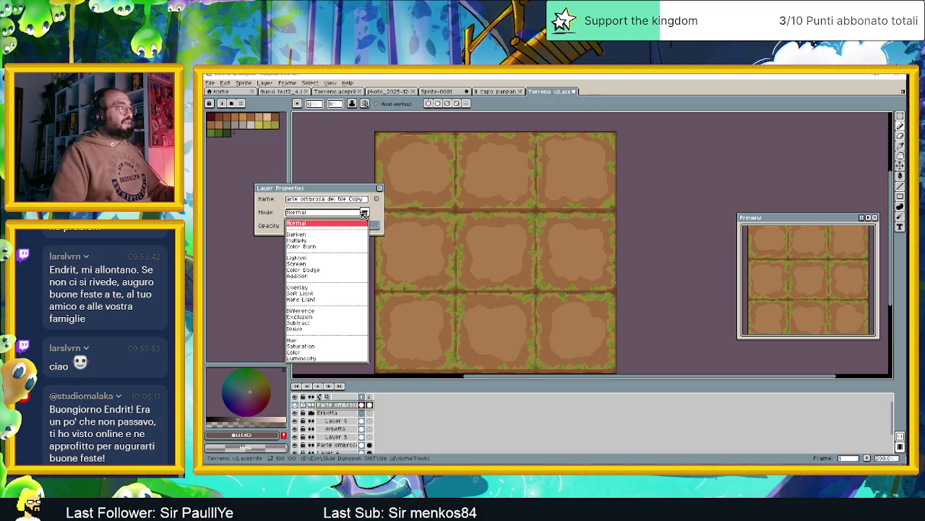
{"action": "left_click", "coordinate": [322, 241]}
{"action": "left_click", "coordinate": [322, 227]}
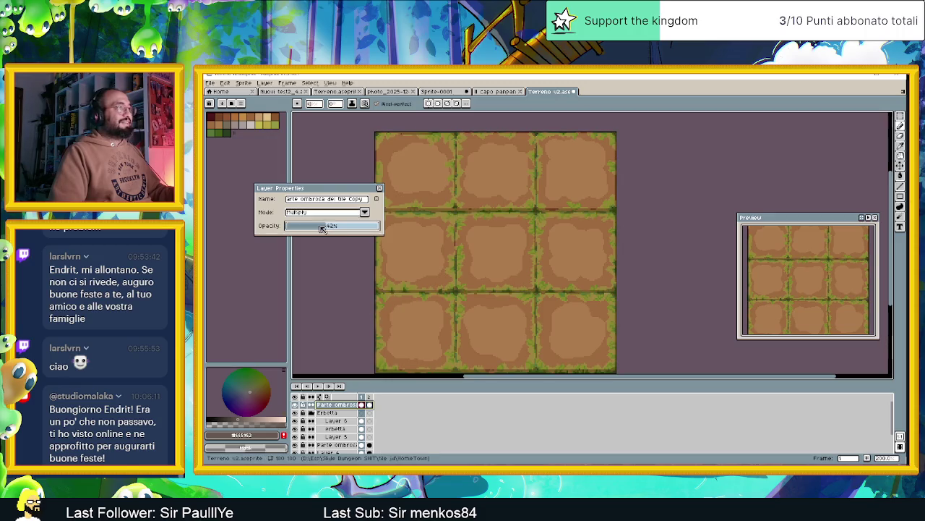
{"action": "left_click_drag", "start_coordinate": [331, 227], "coordinate": [341, 228]}
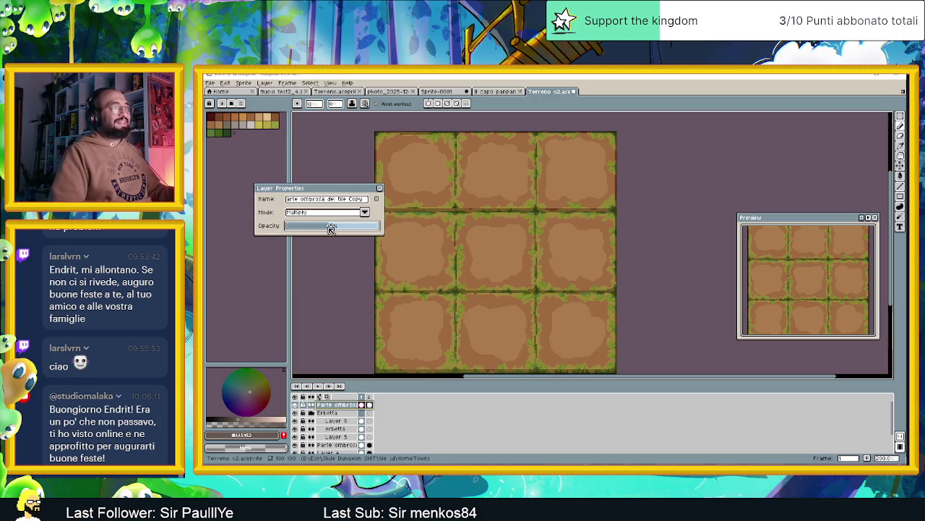
{"action": "scroll", "coordinate": [494, 267], "scroll_direction": "down", "scroll_amount": 1}
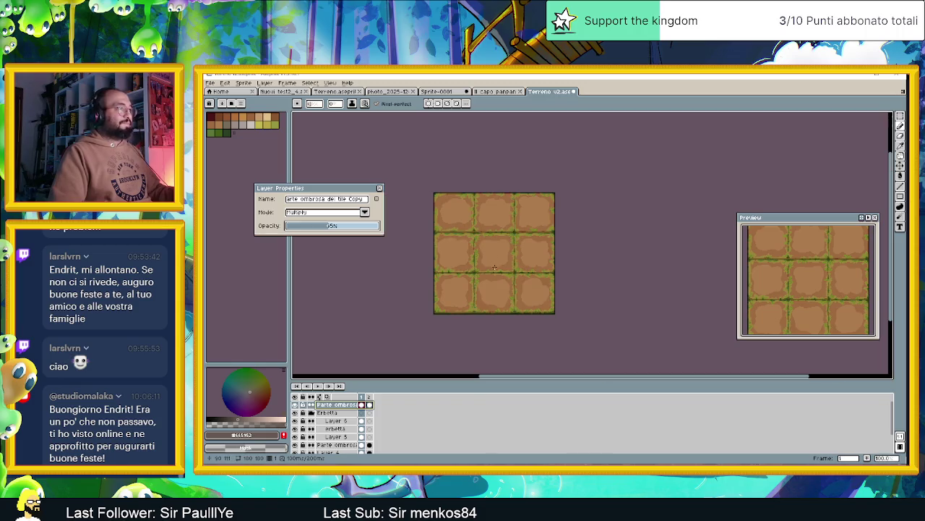
{"action": "scroll", "coordinate": [495, 267], "scroll_direction": "up", "scroll_amount": 1}
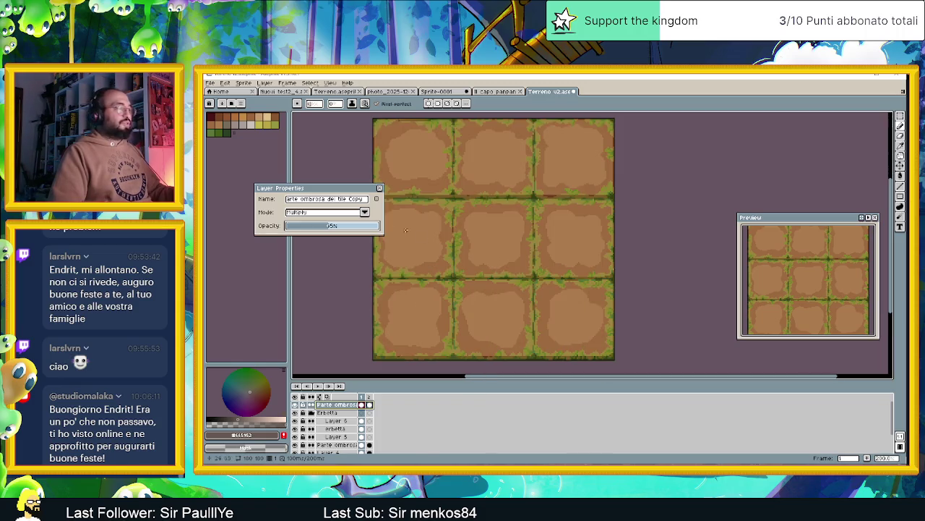
- Set the shadow copy to Darken blend at 100% opacity and close Layer Properties
{"action": "left_click", "coordinate": [316, 213]}
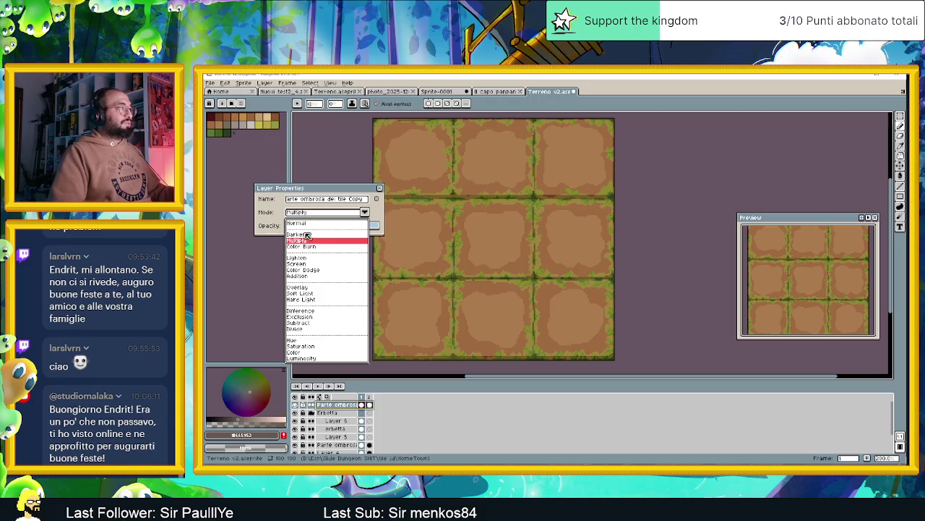
{"action": "left_click", "coordinate": [307, 235]}
{"action": "left_click", "coordinate": [349, 226]}
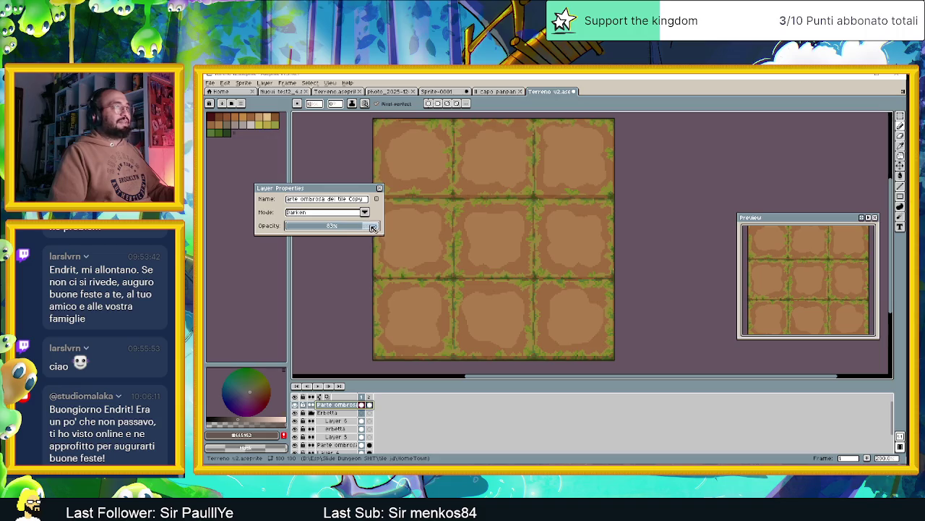
{"action": "left_click_drag", "start_coordinate": [367, 229], "coordinate": [391, 228]}
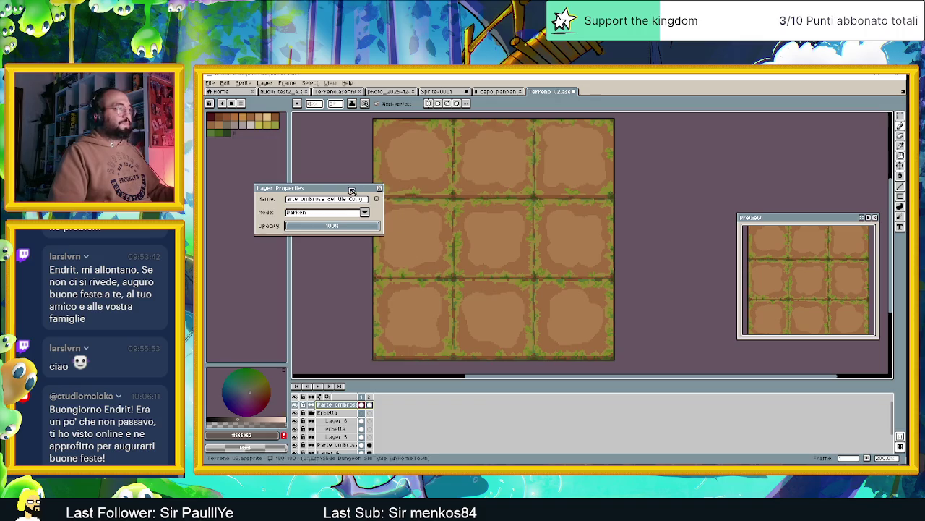
{"action": "left_click_drag", "start_coordinate": [376, 189], "coordinate": [333, 190]}
{"action": "scroll", "coordinate": [500, 216], "scroll_direction": "up", "scroll_amount": 1}
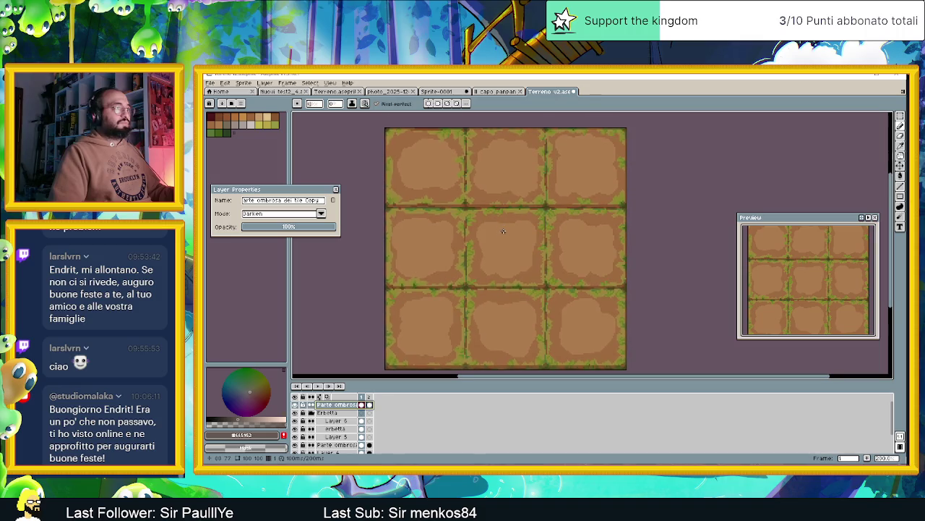
{"action": "left_click", "coordinate": [336, 189]}
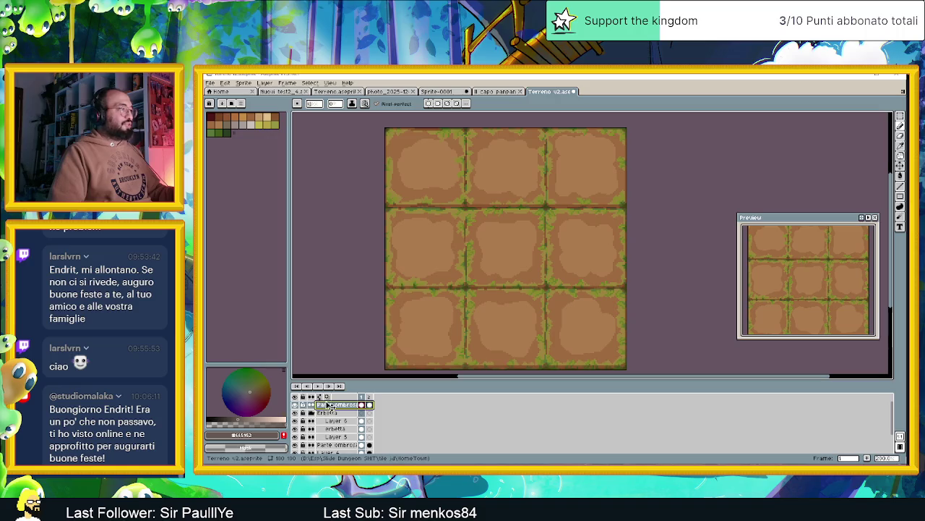
- Move the shadow copy into the Erbetta group above Layer 6, toggling the grass to compare shading
{"action": "left_click_drag", "start_coordinate": [337, 407], "coordinate": [345, 421]}
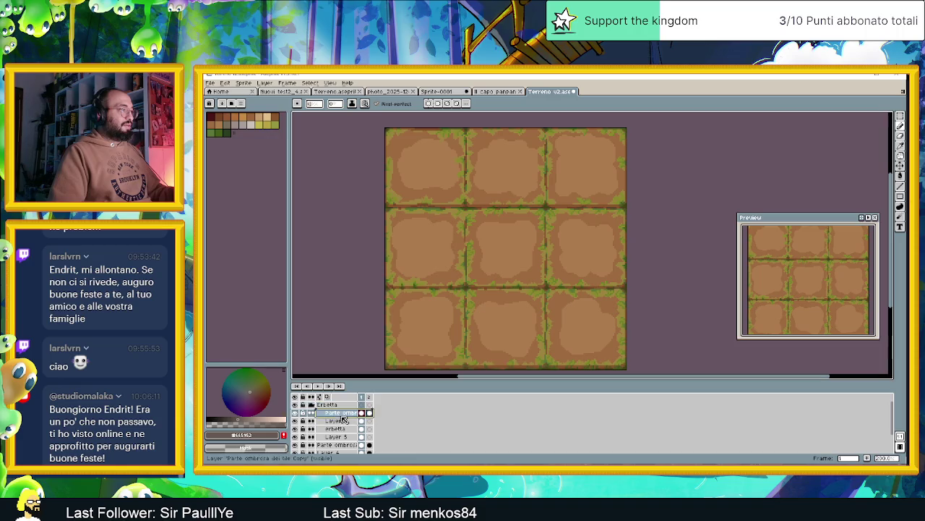
{"action": "left_click", "coordinate": [297, 406]}
{"action": "left_click", "coordinate": [297, 406]}
{"action": "left_click", "coordinate": [297, 407]}
{"action": "left_click", "coordinate": [297, 407]}
{"action": "left_click", "coordinate": [297, 407]}
{"action": "left_click", "coordinate": [297, 407]}
{"action": "left_click", "coordinate": [297, 407]}
{"action": "left_click", "coordinate": [298, 407]}
{"action": "left_click", "coordinate": [297, 407]}
{"action": "left_click", "coordinate": [297, 406]}
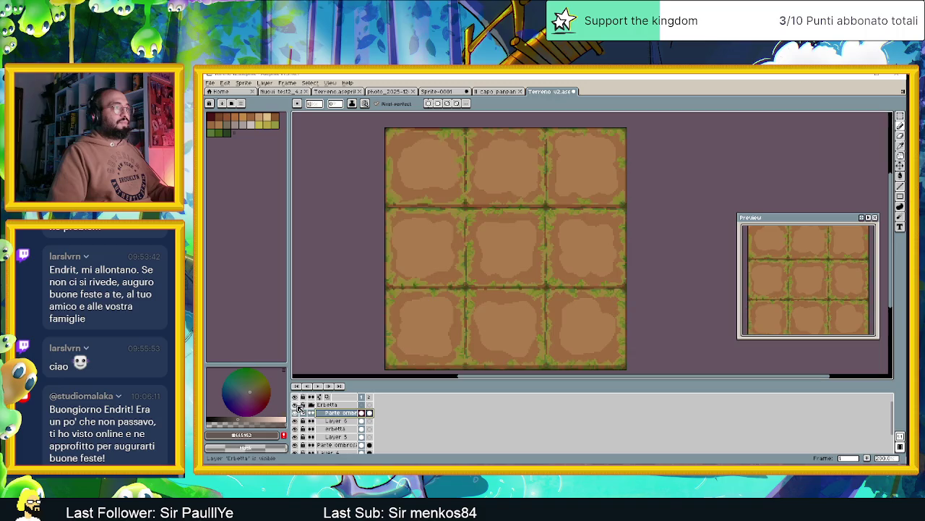
{"action": "double_click", "coordinate": [337, 412]}
- Lower the copy's opacity, try Color Burn and Lighten blends, then set opacity to 100%
{"action": "left_click_drag", "start_coordinate": [316, 230], "coordinate": [320, 230]}
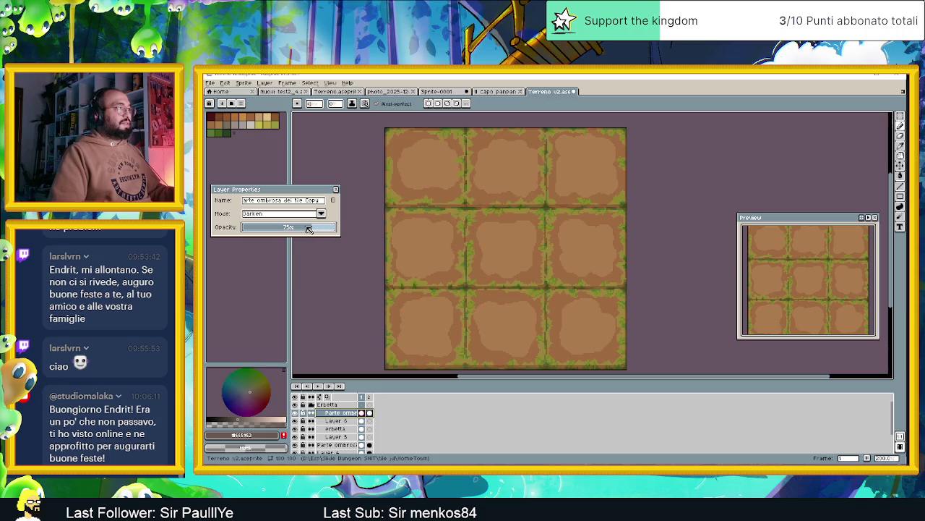
{"action": "mouse_move", "coordinate": [309, 229]}
{"action": "left_mouse_down"}
{"action": "mouse_move", "coordinate": [292, 228]}
{"action": "mouse_move", "coordinate": [304, 227]}
{"action": "left_mouse_up"}
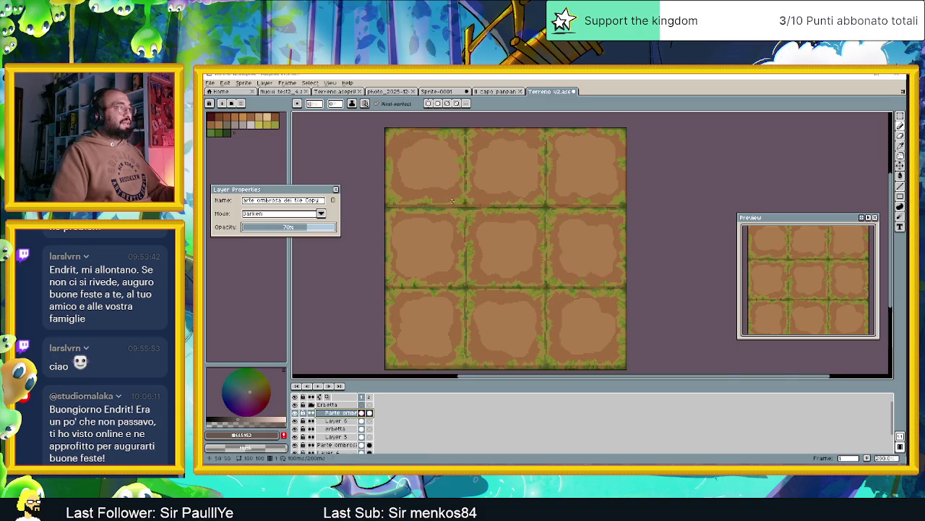
{"action": "scroll", "coordinate": [416, 208], "scroll_direction": "up", "scroll_amount": 1}
{"action": "scroll", "coordinate": [416, 208], "scroll_direction": "up", "scroll_amount": 1}
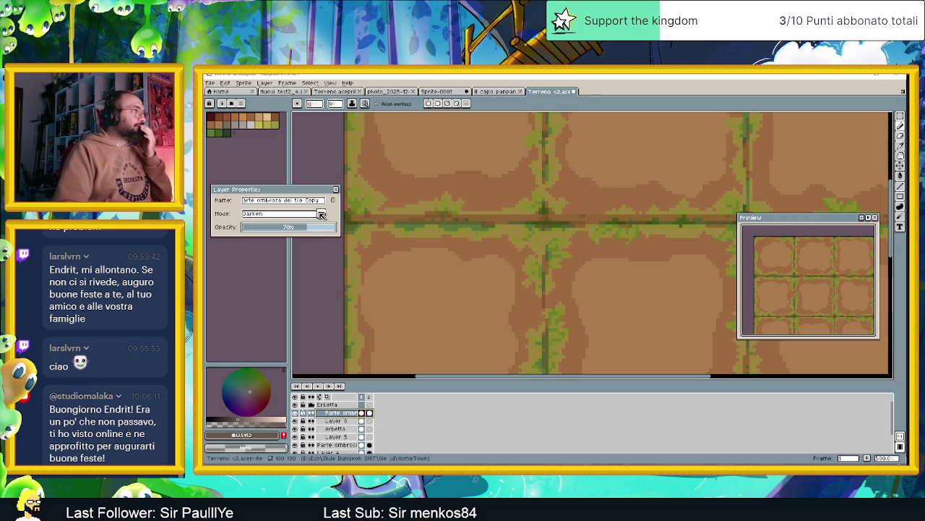
{"action": "left_click", "coordinate": [312, 216]}
{"action": "left_click", "coordinate": [287, 248]}
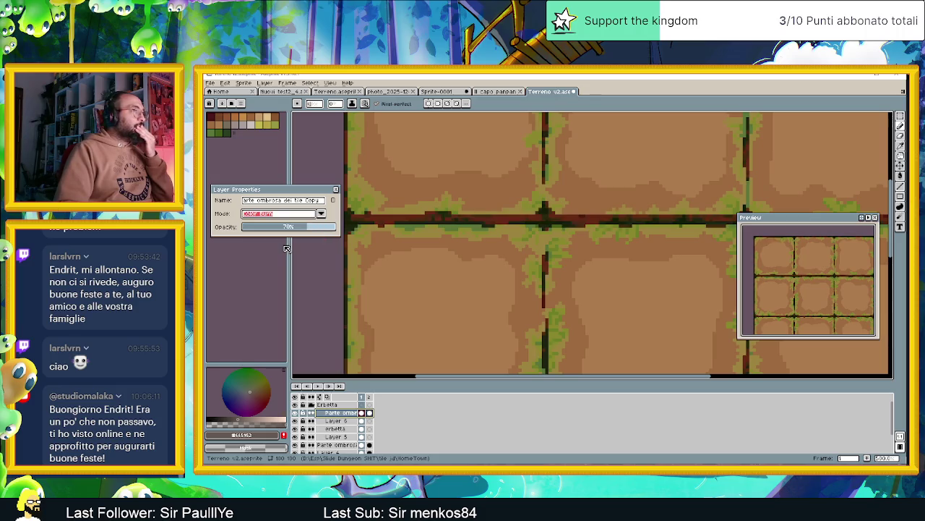
{"action": "left_click", "coordinate": [313, 215]}
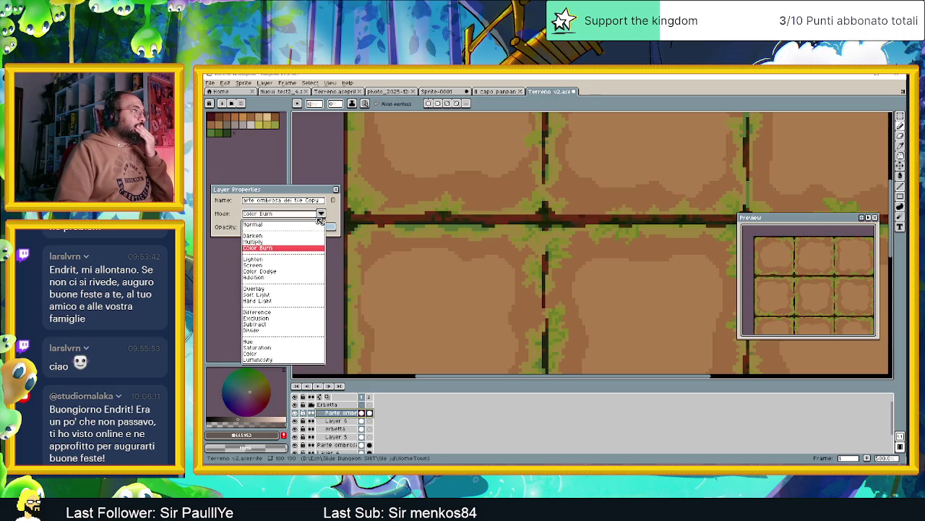
{"action": "left_click", "coordinate": [272, 260]}
{"action": "left_click_drag", "start_coordinate": [304, 227], "coordinate": [338, 228]}
- Try Screen, Overlay and Hard Light blends, settling on Difference
{"action": "left_click", "coordinate": [321, 214]}
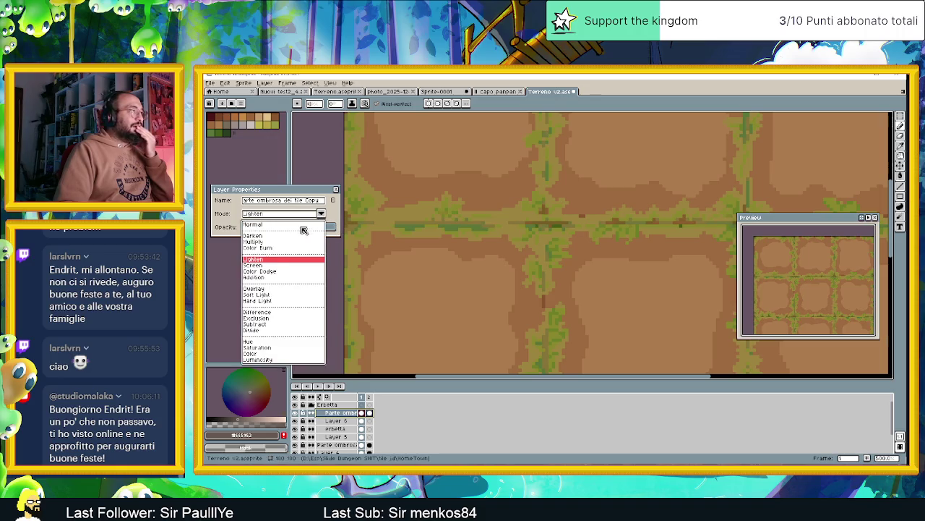
{"action": "left_click", "coordinate": [271, 265]}
{"action": "left_click", "coordinate": [321, 213]}
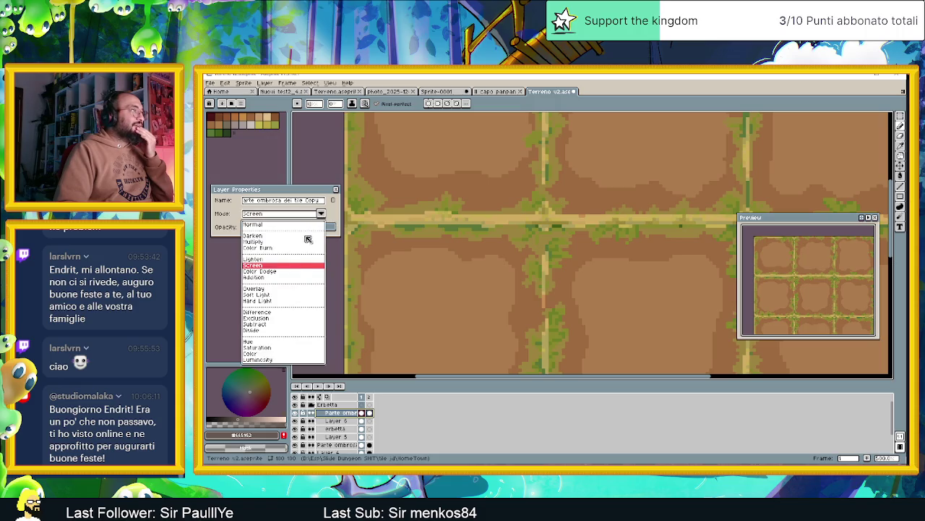
{"action": "left_click", "coordinate": [268, 288]}
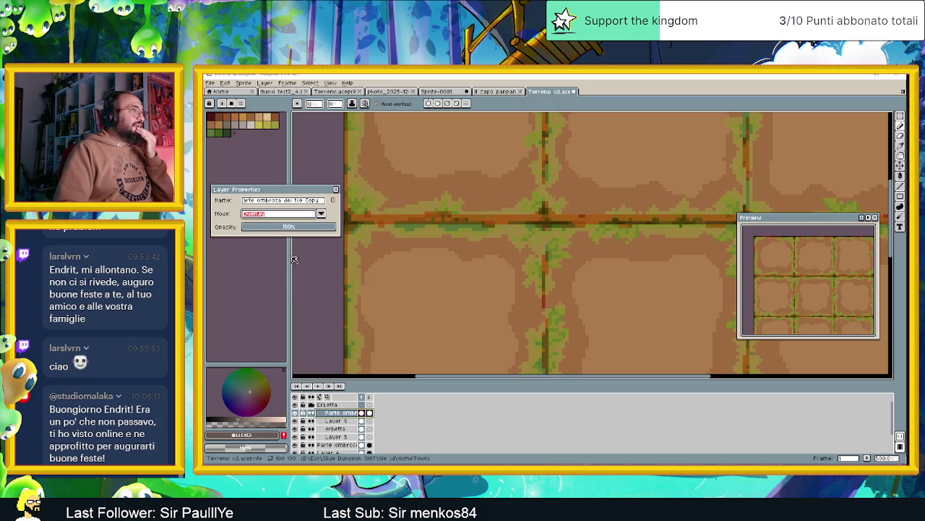
{"action": "mouse_move", "coordinate": [303, 228]}
{"action": "left_mouse_down"}
{"action": "mouse_move", "coordinate": [286, 230]}
{"action": "mouse_move", "coordinate": [346, 231]}
{"action": "left_mouse_up"}
{"action": "left_click", "coordinate": [320, 213]}
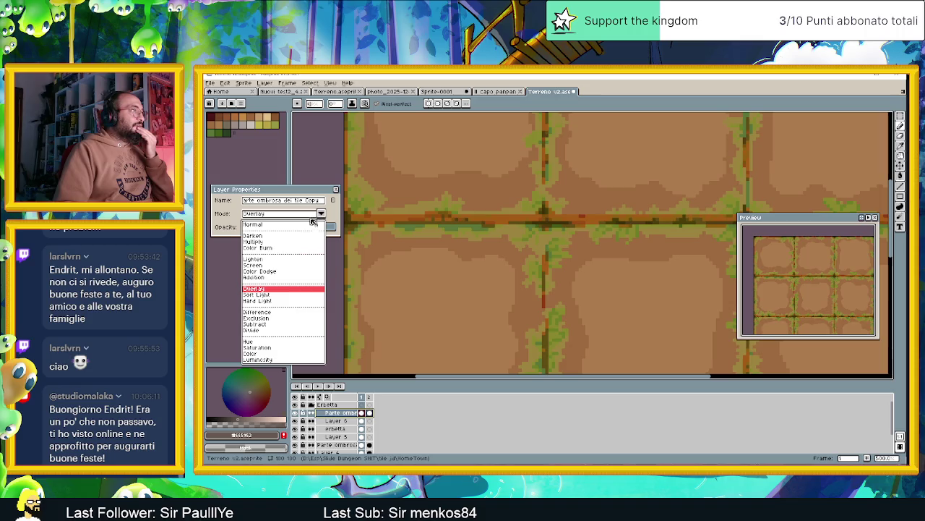
{"action": "left_click", "coordinate": [274, 300]}
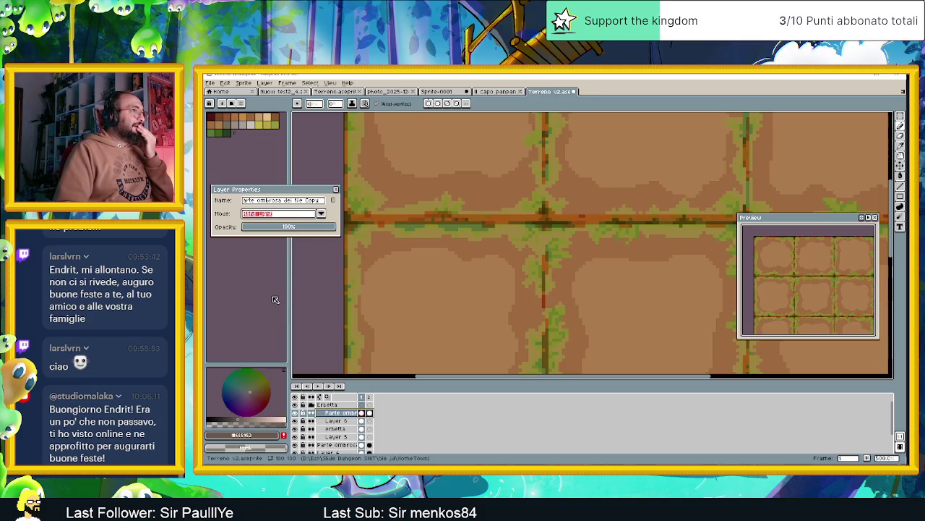
{"action": "left_click", "coordinate": [321, 214]}
{"action": "left_click", "coordinate": [275, 312]}
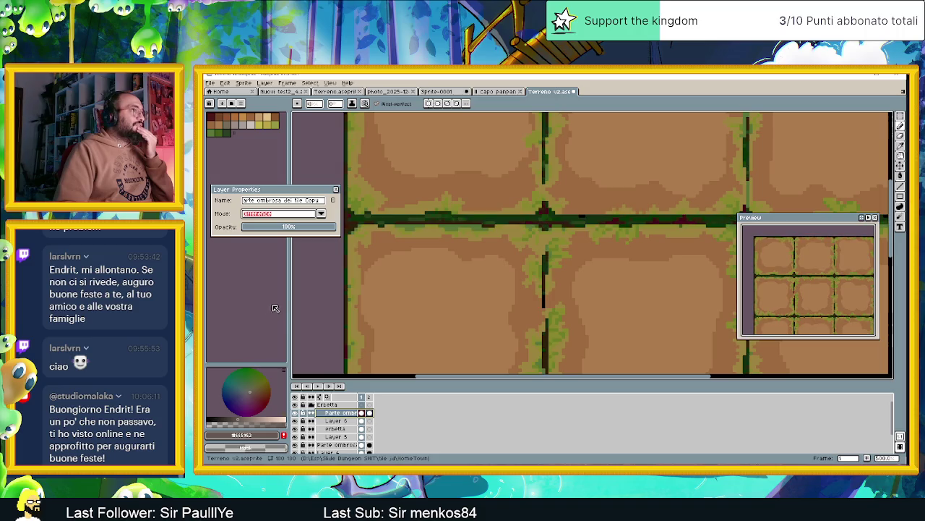
{"action": "scroll", "coordinate": [510, 245], "scroll_direction": "down", "scroll_amount": 4}
{"action": "scroll", "coordinate": [510, 246], "scroll_direction": "up", "scroll_amount": 2}
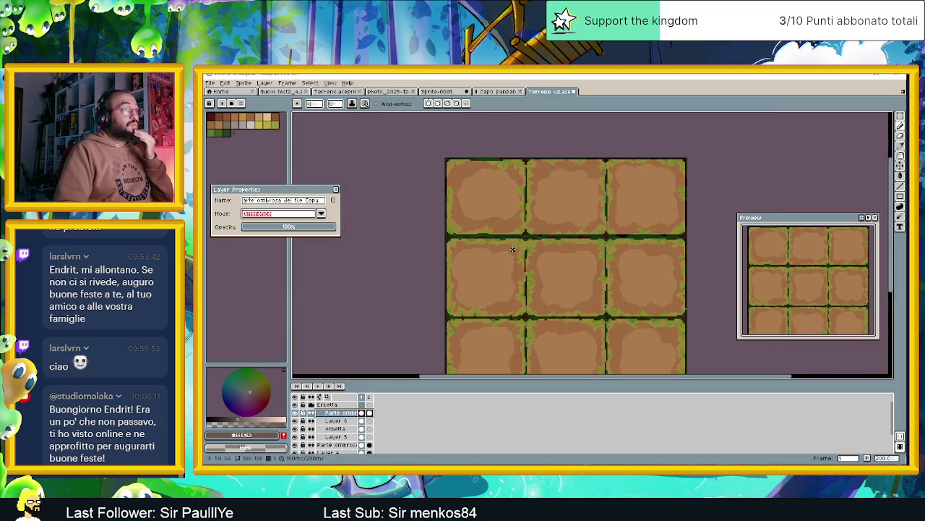
{"action": "scroll", "coordinate": [510, 246], "scroll_direction": "up", "scroll_amount": 1}
- Lower the Difference shadow layer's opacity to 33%, check the canvas, and close Layer Properties
{"action": "left_click", "coordinate": [288, 229]}
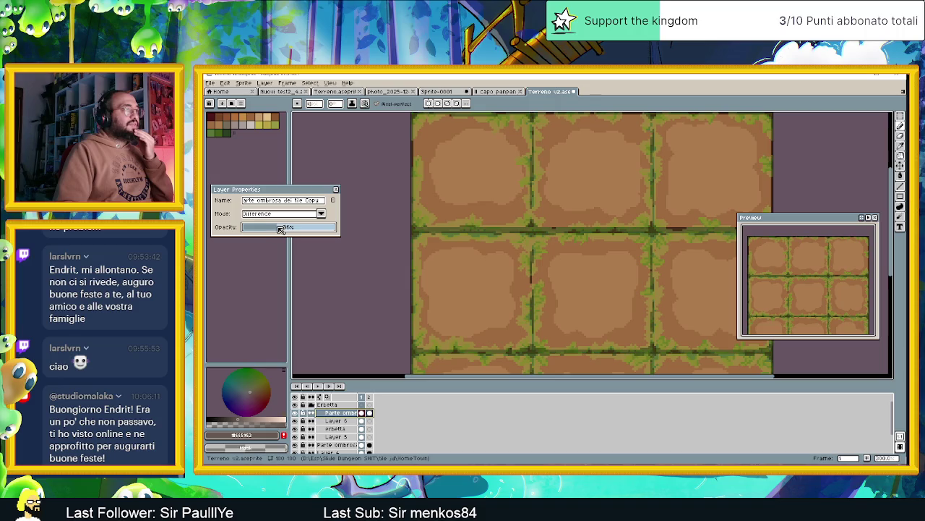
{"action": "scroll", "coordinate": [393, 244], "scroll_direction": "down", "scroll_amount": 1}
{"action": "left_click_drag", "start_coordinate": [493, 269], "coordinate": [473, 244]}
{"action": "left_click_drag", "start_coordinate": [284, 232], "coordinate": [276, 230]}
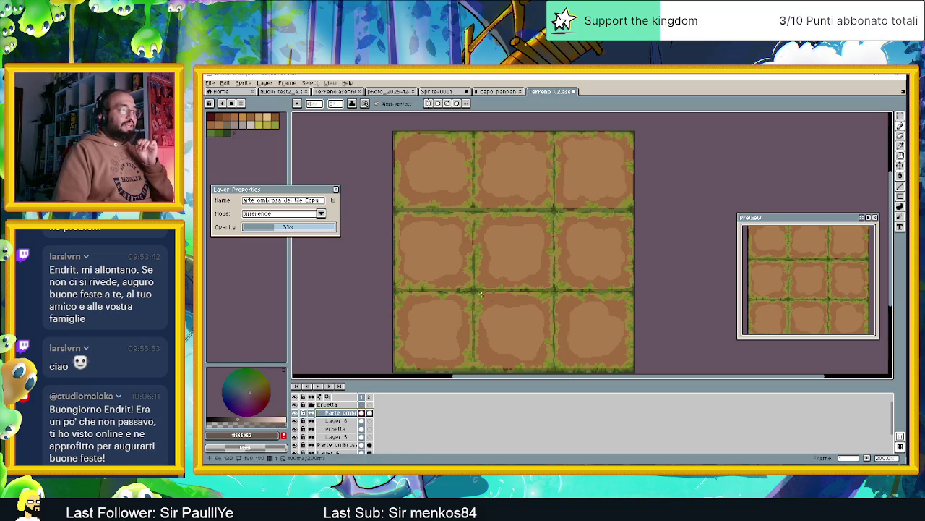
{"action": "scroll", "coordinate": [516, 354], "scroll_direction": "down", "scroll_amount": 1}
{"action": "scroll", "coordinate": [514, 343], "scroll_direction": "down", "scroll_amount": 1}
{"action": "scroll", "coordinate": [515, 342], "scroll_direction": "up", "scroll_amount": 1}
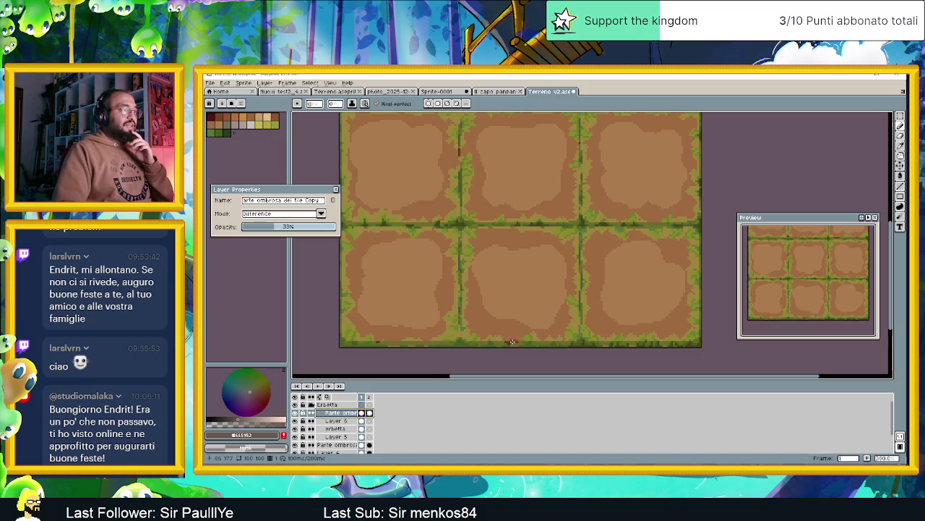
{"action": "scroll", "coordinate": [570, 264], "scroll_direction": "down", "scroll_amount": 1}
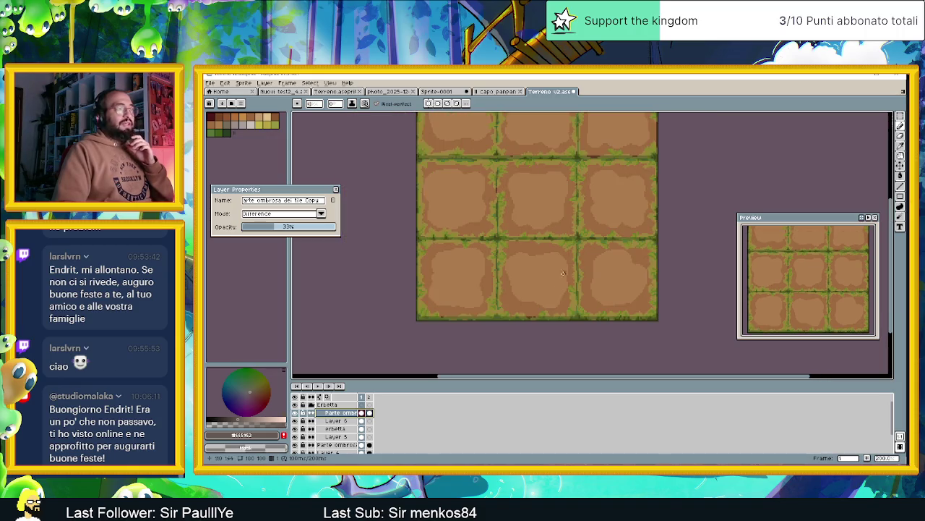
{"action": "left_click_drag", "start_coordinate": [536, 232], "coordinate": [519, 262]}
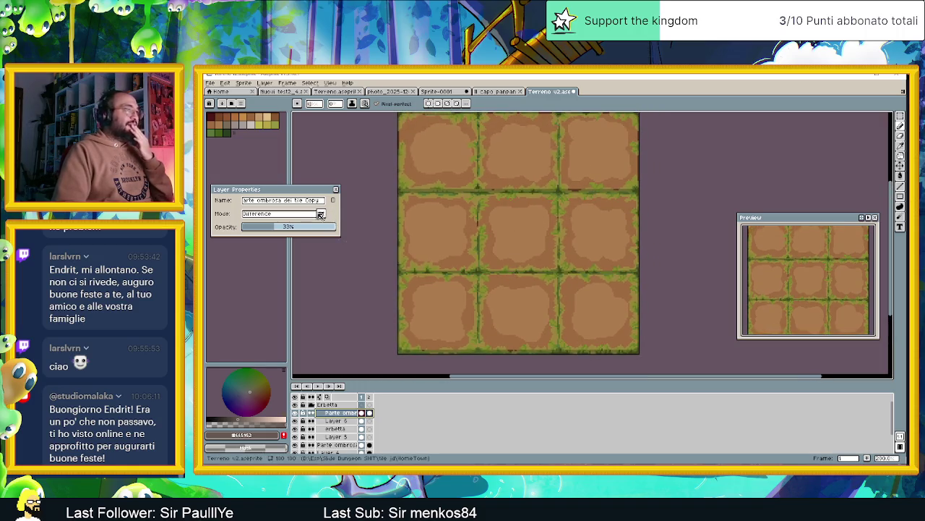
{"action": "left_click", "coordinate": [336, 189]}
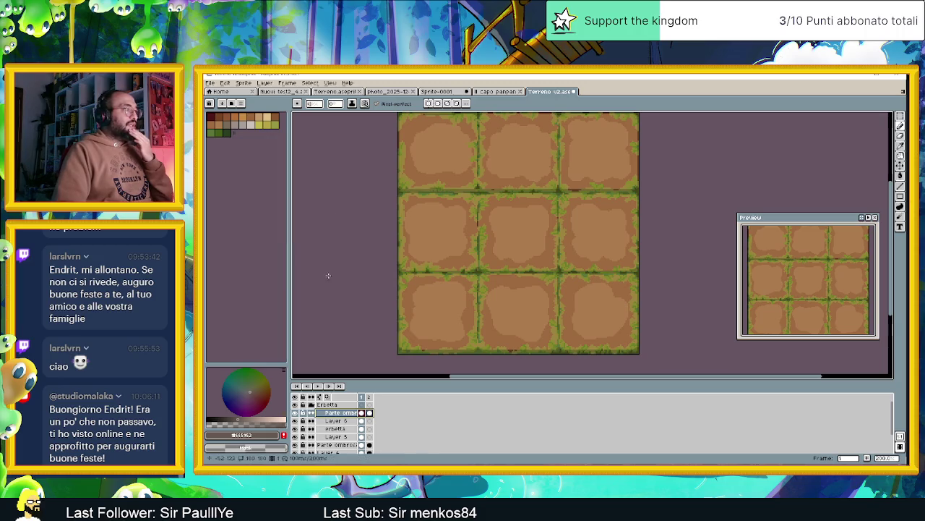
{"action": "left_click", "coordinate": [295, 405]}
{"action": "left_click", "coordinate": [295, 405]}
{"action": "left_click", "coordinate": [295, 405]}
{"action": "left_click", "coordinate": [295, 405]}
{"action": "left_click", "coordinate": [295, 405]}
{"action": "left_click", "coordinate": [295, 405]}
{"action": "left_click", "coordinate": [295, 405]}
{"action": "left_click", "coordinate": [295, 405]}
{"action": "left_click", "coordinate": [295, 405]}
{"action": "left_click", "coordinate": [295, 405]}
{"action": "scroll", "coordinate": [477, 209], "scroll_direction": "up", "scroll_amount": 1}
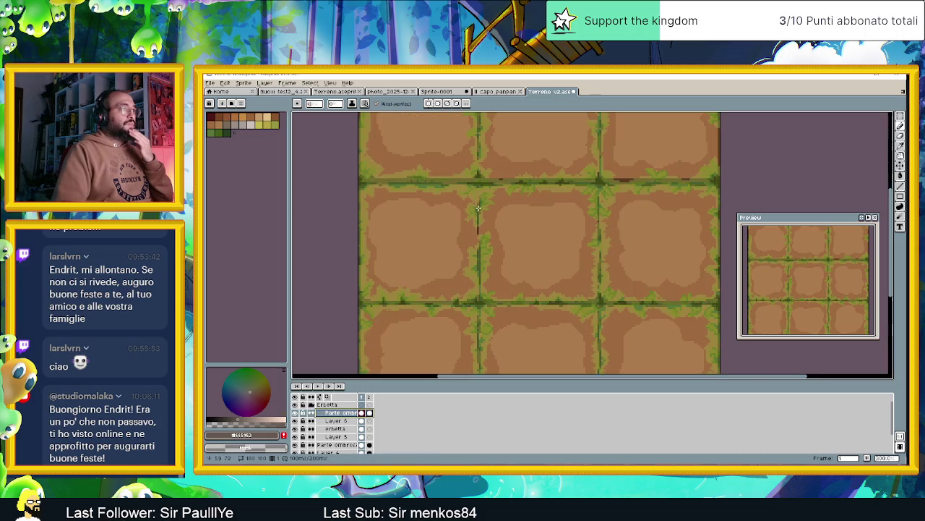
{"action": "scroll", "coordinate": [515, 186], "scroll_direction": "up", "scroll_amount": 1}
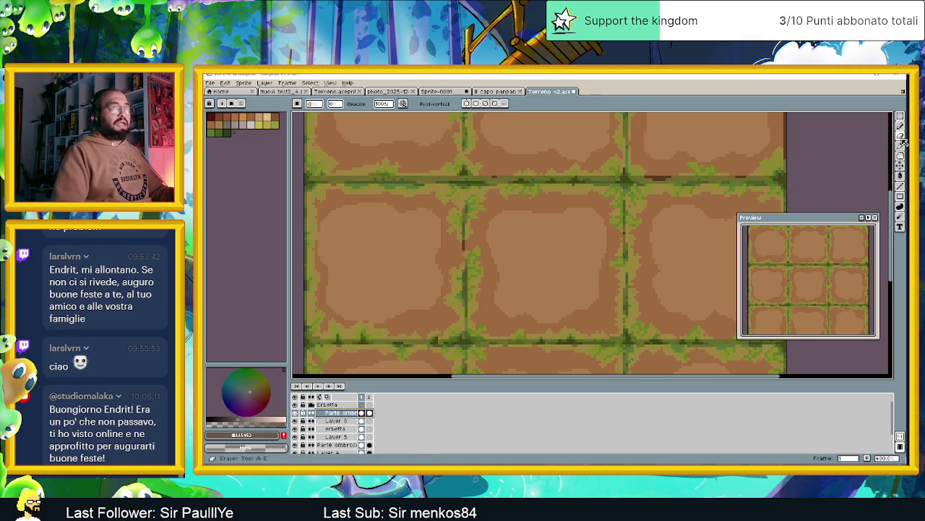
{"action": "scroll", "coordinate": [497, 165], "scroll_direction": "up", "scroll_amount": 1}
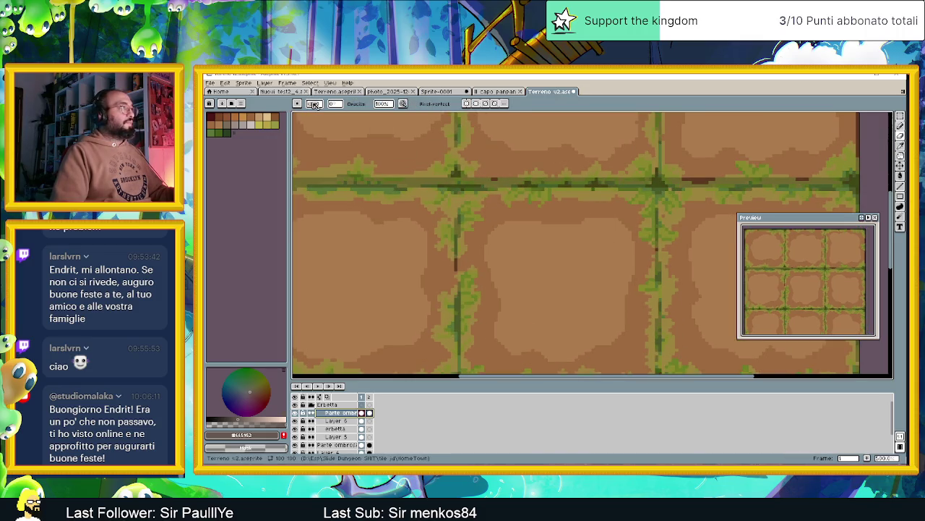
{"action": "scroll", "coordinate": [495, 179], "scroll_direction": "up", "scroll_amount": 1}
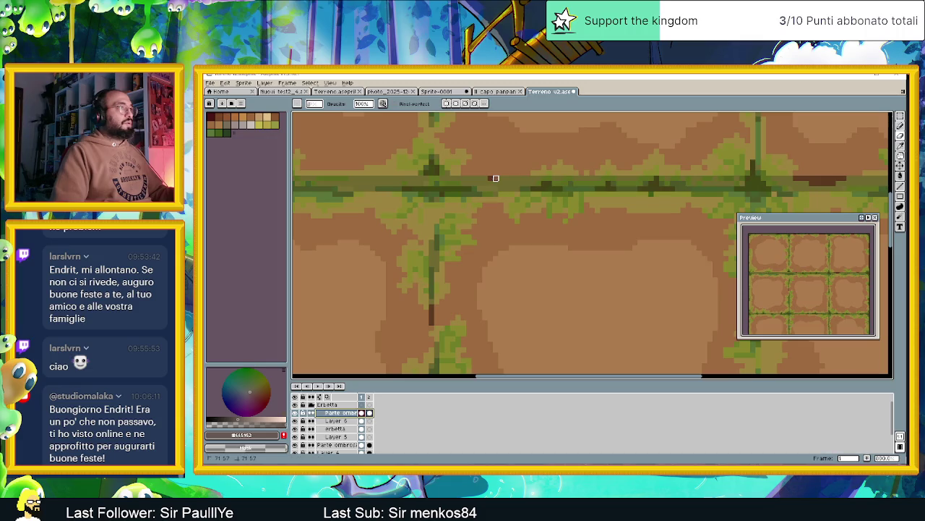
{"action": "scroll", "coordinate": [649, 178], "scroll_direction": "down", "scroll_amount": 1}
{"action": "scroll", "coordinate": [622, 182], "scroll_direction": "right", "scroll_amount": 1}
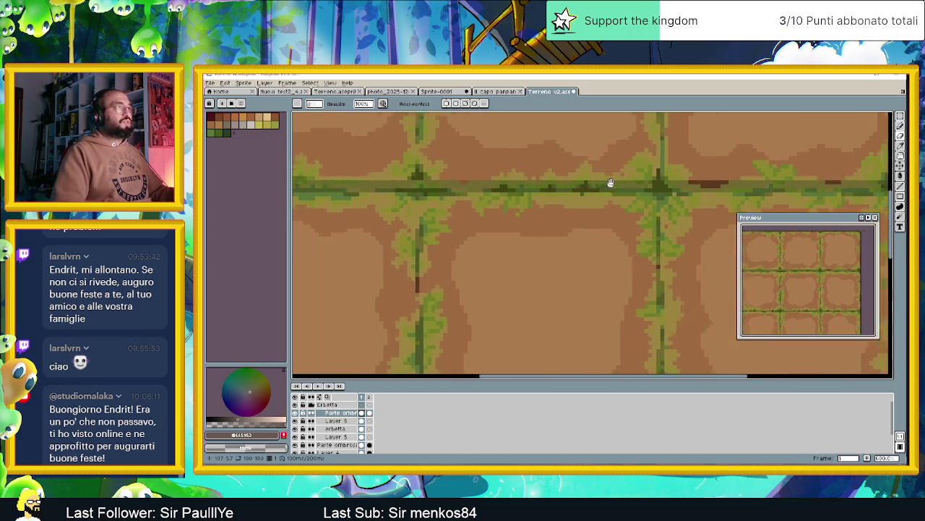
{"action": "scroll", "coordinate": [621, 182], "scroll_direction": "right", "scroll_amount": 2}
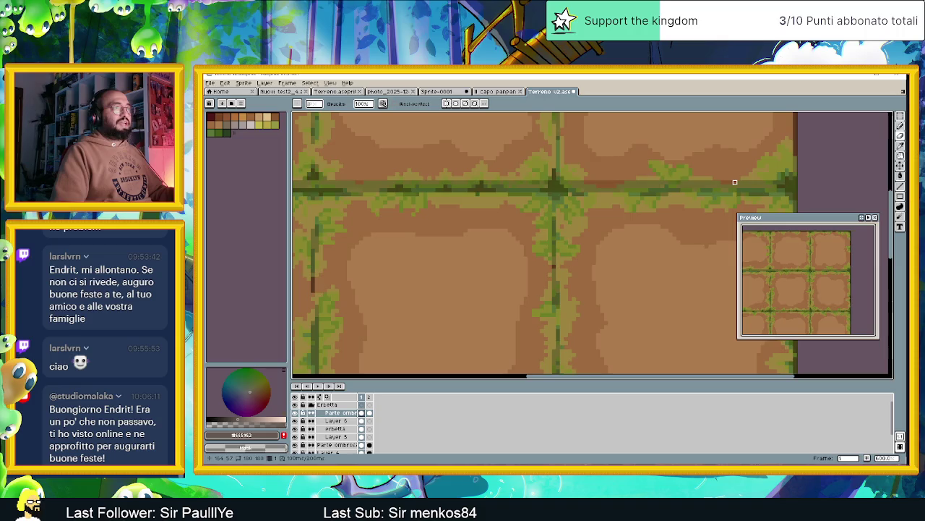
{"action": "scroll", "coordinate": [727, 182], "scroll_direction": "down", "scroll_amount": 2}
{"action": "scroll", "coordinate": [737, 167], "scroll_direction": "down", "scroll_amount": 2}
{"action": "left_click_drag", "start_coordinate": [752, 146], "coordinate": [679, 221]}
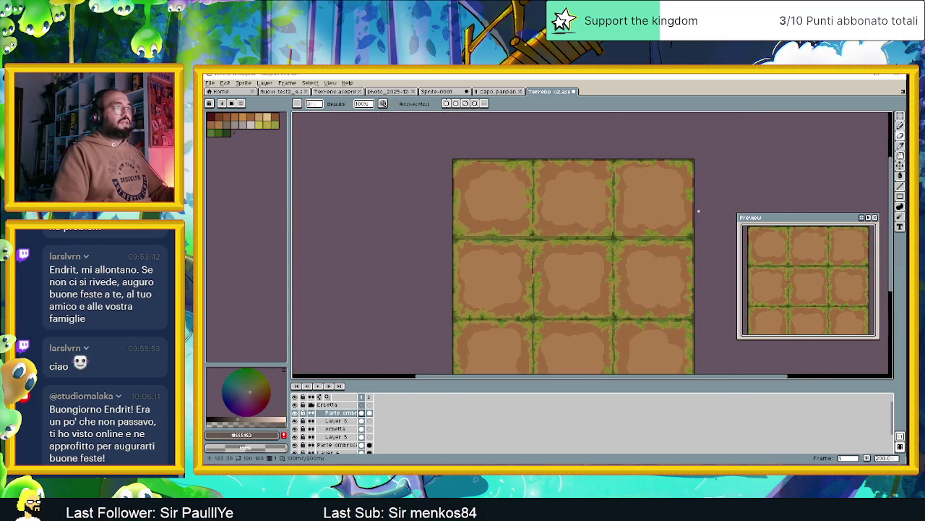
{"action": "scroll", "coordinate": [698, 211], "scroll_direction": "up", "scroll_amount": 1}
{"action": "scroll", "coordinate": [579, 223], "scroll_direction": "up", "scroll_amount": 1}
{"action": "scroll", "coordinate": [407, 239], "scroll_direction": "up", "scroll_amount": 1}
{"action": "scroll", "coordinate": [386, 296], "scroll_direction": "up", "scroll_amount": 1}
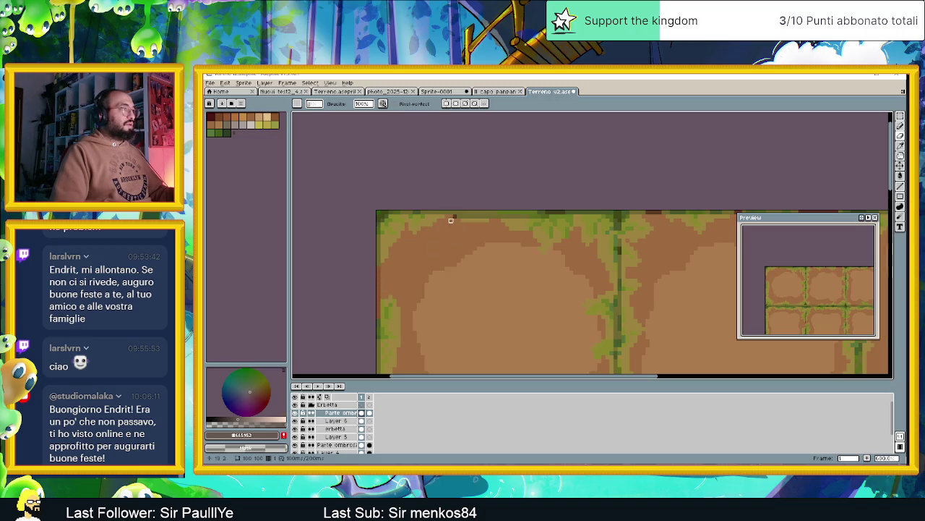
{"action": "scroll", "coordinate": [455, 217], "scroll_direction": "right", "scroll_amount": 1}
{"action": "scroll", "coordinate": [482, 220], "scroll_direction": "right", "scroll_amount": 4}
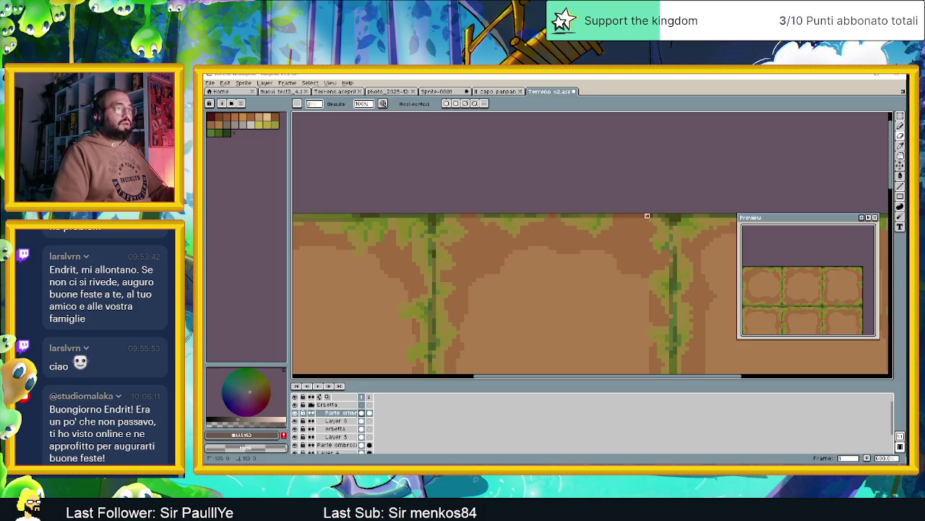
{"action": "scroll", "coordinate": [651, 215], "scroll_direction": "right", "scroll_amount": 3}
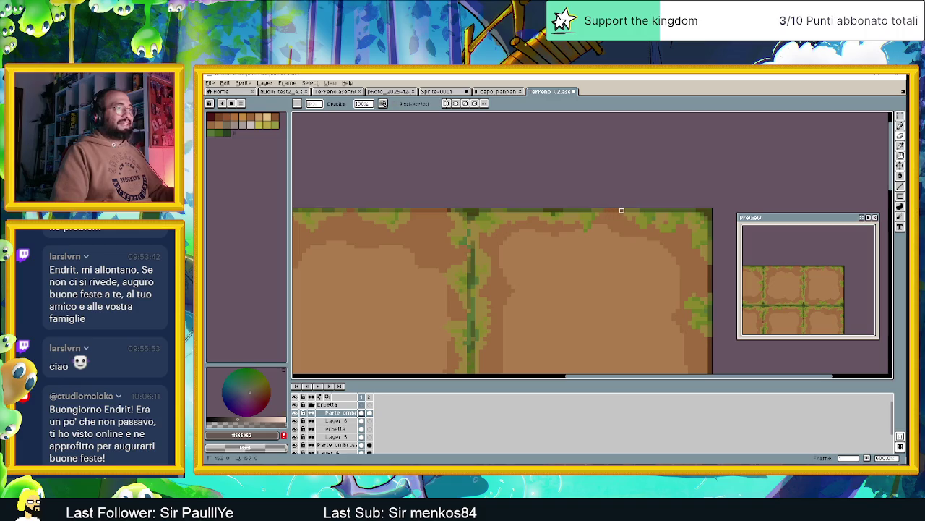
{"action": "left_click_drag", "start_coordinate": [710, 267], "coordinate": [710, 278]}
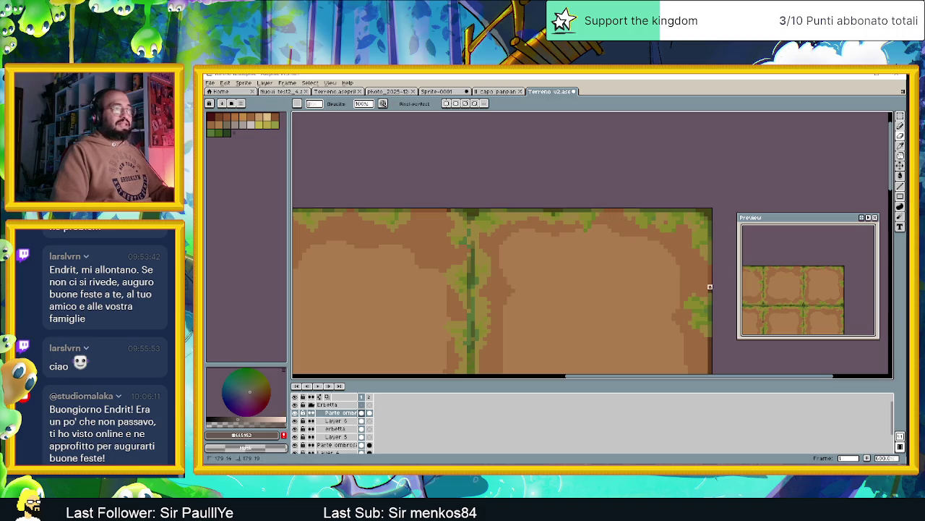
{"action": "left_click_drag", "start_coordinate": [721, 316], "coordinate": [663, 251]}
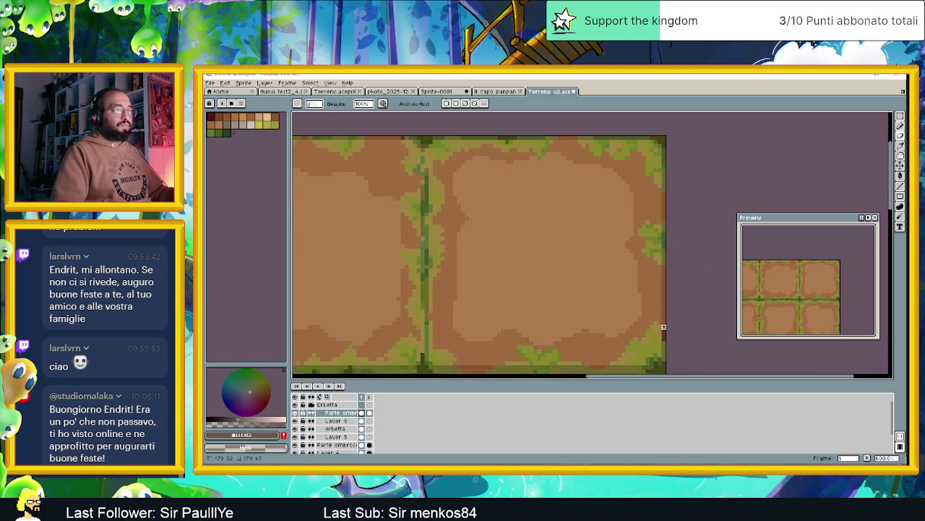
{"action": "scroll", "coordinate": [664, 338], "scroll_direction": "down", "scroll_amount": 1}
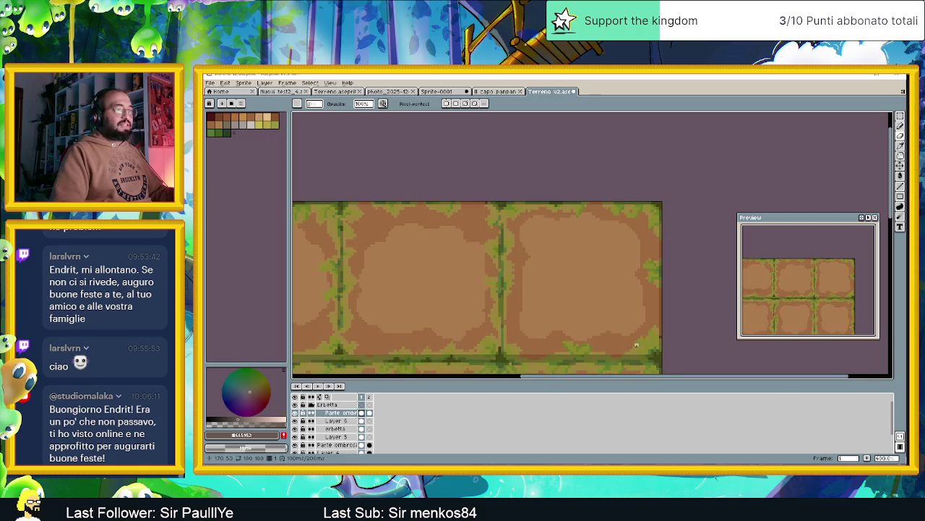
{"action": "scroll", "coordinate": [636, 303], "scroll_direction": "up", "scroll_amount": 1}
{"action": "scroll", "coordinate": [622, 282], "scroll_direction": "up", "scroll_amount": 2}
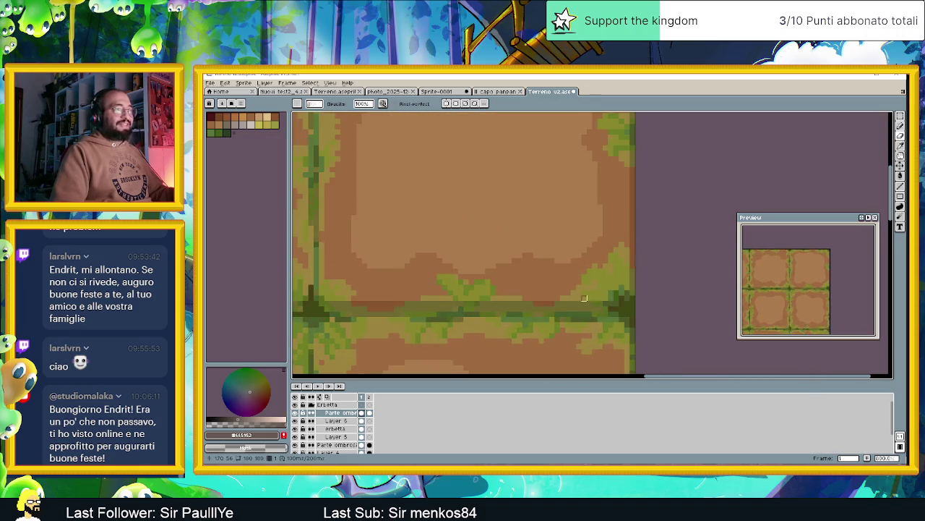
{"action": "scroll", "coordinate": [600, 260], "scroll_direction": "down", "scroll_amount": 3}
{"action": "scroll", "coordinate": [585, 250], "scroll_direction": "up", "scroll_amount": 4}
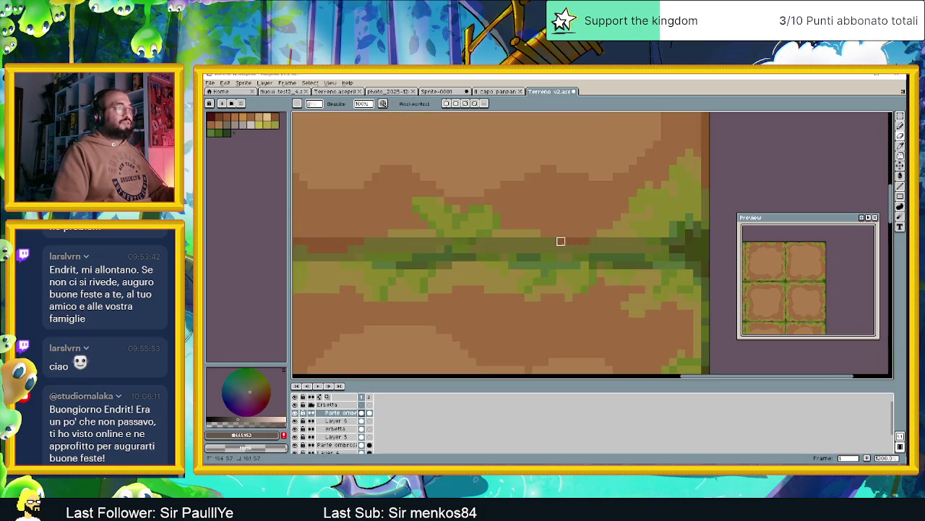
{"action": "scroll", "coordinate": [561, 241], "scroll_direction": "down", "scroll_amount": 1}
{"action": "scroll", "coordinate": [561, 241], "scroll_direction": "down", "scroll_amount": 1}
{"action": "left_click_drag", "start_coordinate": [579, 362], "coordinate": [581, 306]}
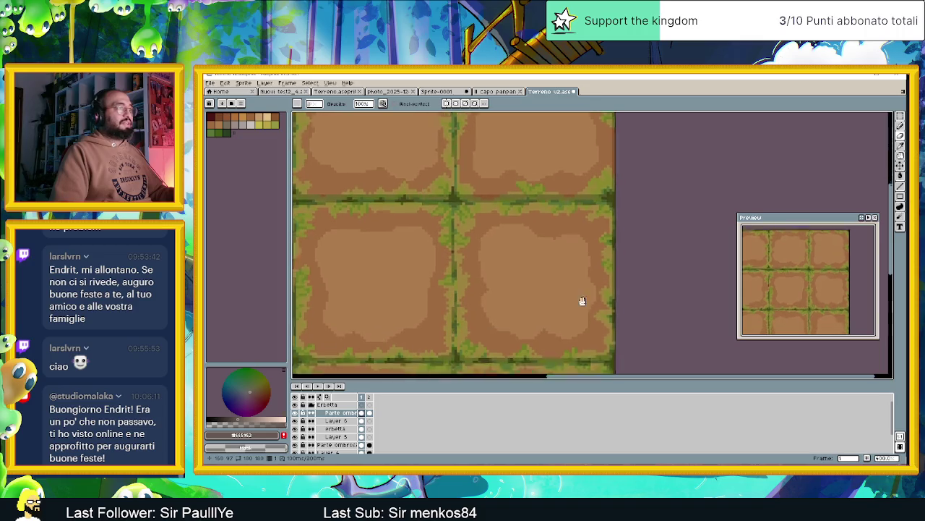
{"action": "scroll", "coordinate": [477, 213], "scroll_direction": "up", "scroll_amount": 2}
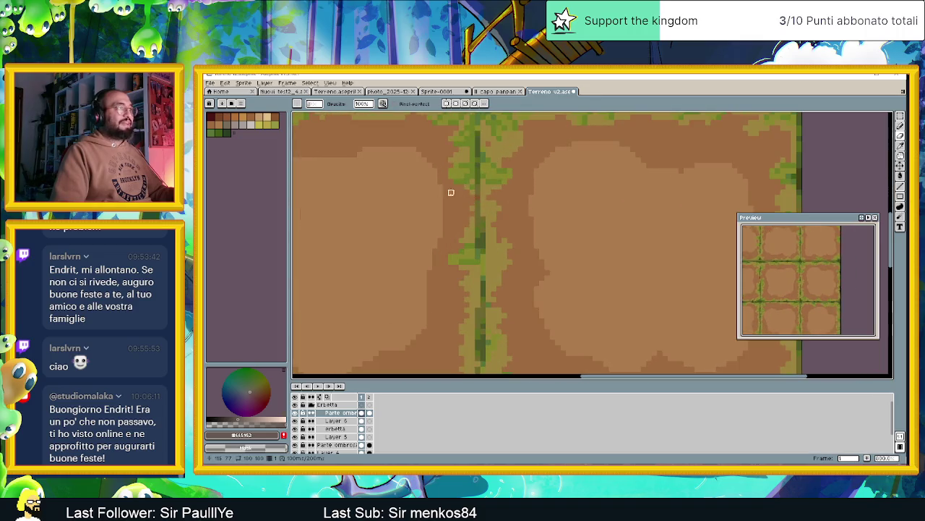
{"action": "scroll", "coordinate": [462, 192], "scroll_direction": "left", "scroll_amount": 3}
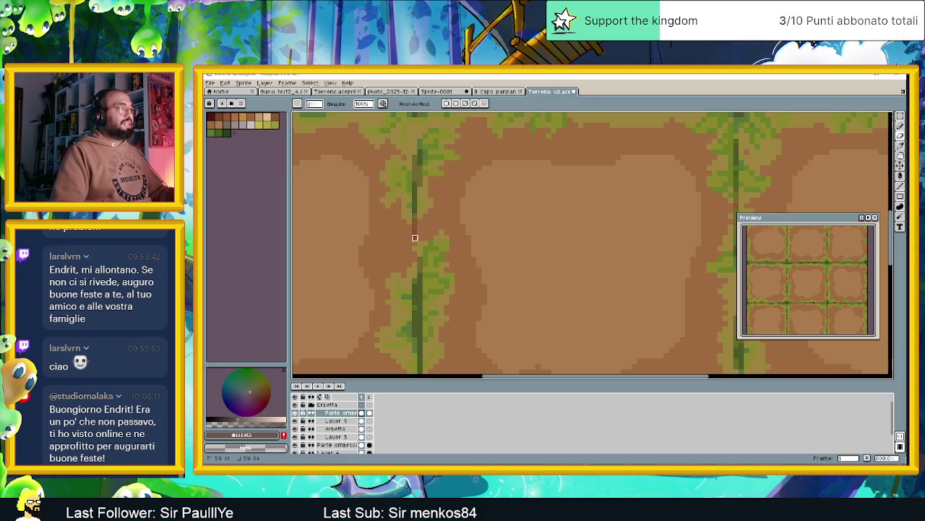
{"action": "scroll", "coordinate": [415, 238], "scroll_direction": "down", "scroll_amount": 2}
{"action": "scroll", "coordinate": [507, 253], "scroll_direction": "up", "scroll_amount": 1}
{"action": "scroll", "coordinate": [598, 283], "scroll_direction": "up", "scroll_amount": 1}
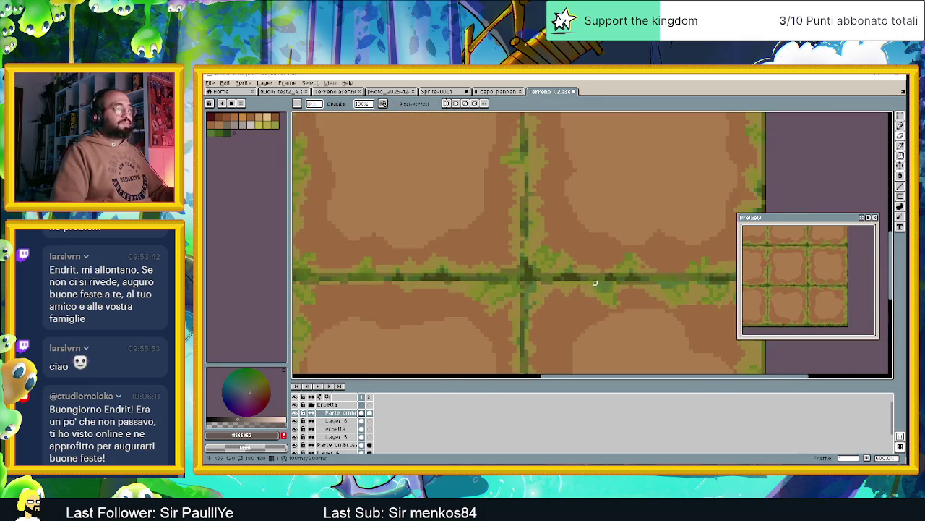
{"action": "scroll", "coordinate": [614, 282], "scroll_direction": "right", "scroll_amount": 2}
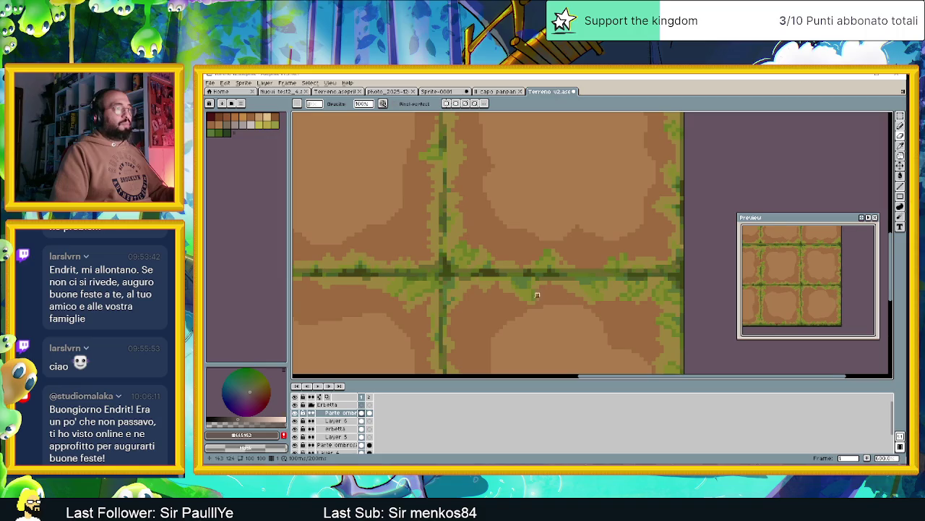
{"action": "scroll", "coordinate": [541, 294], "scroll_direction": "down", "scroll_amount": 1}
{"action": "scroll", "coordinate": [506, 282], "scroll_direction": "left", "scroll_amount": 1}
{"action": "scroll", "coordinate": [434, 278], "scroll_direction": "down", "scroll_amount": 1}
{"action": "scroll", "coordinate": [444, 295], "scroll_direction": "left", "scroll_amount": 1}
{"action": "scroll", "coordinate": [444, 295], "scroll_direction": "up", "scroll_amount": 1}
{"action": "scroll", "coordinate": [463, 274], "scroll_direction": "down", "scroll_amount": 1}
{"action": "scroll", "coordinate": [481, 252], "scroll_direction": "down", "scroll_amount": 1}
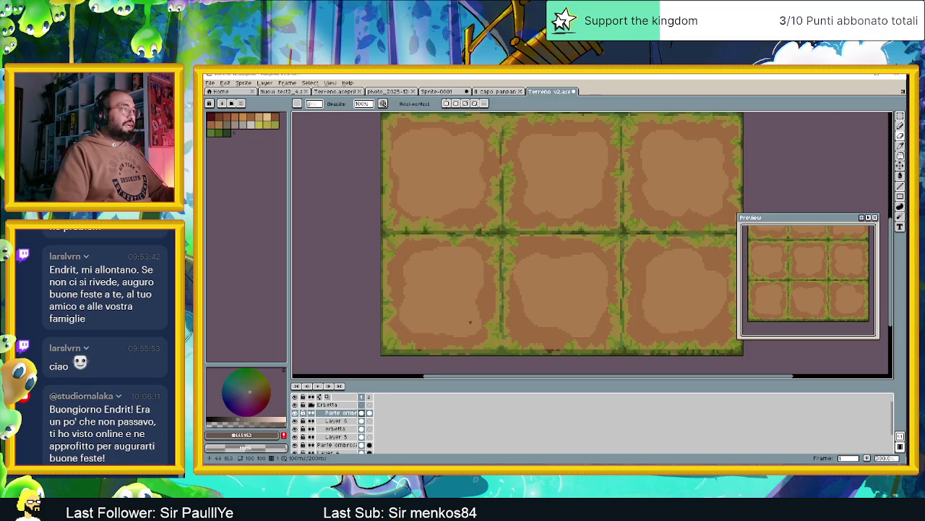
{"action": "scroll", "coordinate": [470, 318], "scroll_direction": "up", "scroll_amount": 1}
{"action": "scroll", "coordinate": [463, 296], "scroll_direction": "up", "scroll_amount": 1}
{"action": "scroll", "coordinate": [415, 287], "scroll_direction": "up", "scroll_amount": 1}
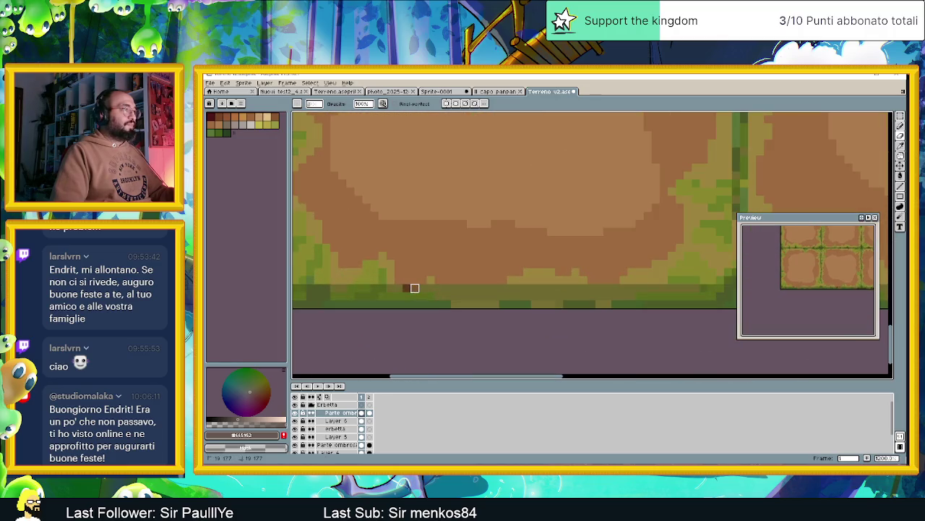
{"action": "scroll", "coordinate": [579, 268], "scroll_direction": "down", "scroll_amount": 1}
{"action": "scroll", "coordinate": [459, 271], "scroll_direction": "left", "scroll_amount": 1}
{"action": "scroll", "coordinate": [572, 284], "scroll_direction": "up", "scroll_amount": 1}
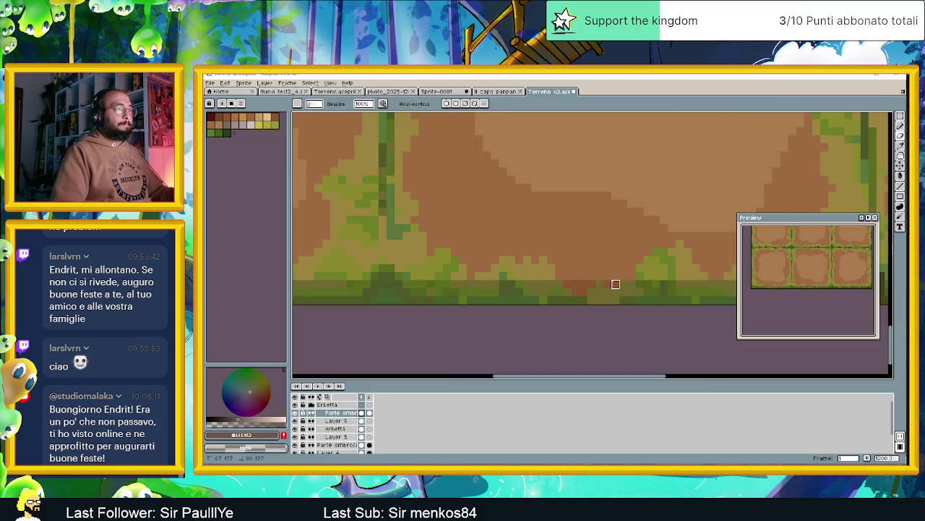
{"action": "scroll", "coordinate": [613, 282], "scroll_direction": "down", "scroll_amount": 1}
{"action": "scroll", "coordinate": [616, 287], "scroll_direction": "down", "scroll_amount": 1}
{"action": "scroll", "coordinate": [593, 297], "scroll_direction": "down", "scroll_amount": 2}
{"action": "scroll", "coordinate": [555, 303], "scroll_direction": "down", "scroll_amount": 2}
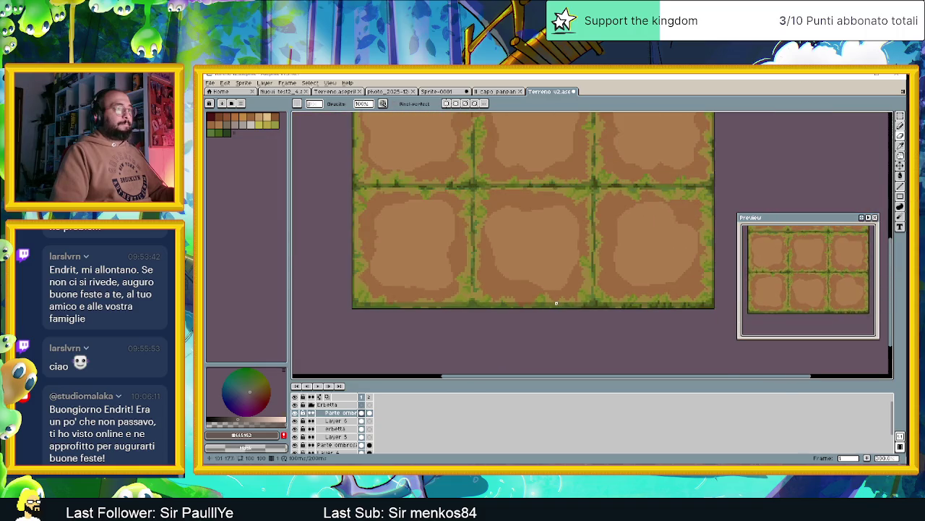
{"action": "scroll", "coordinate": [556, 303], "scroll_direction": "down", "scroll_amount": 1}
{"action": "left_click_drag", "start_coordinate": [550, 265], "coordinate": [550, 295]}
{"action": "scroll", "coordinate": [550, 295], "scroll_direction": "down", "scroll_amount": 1}
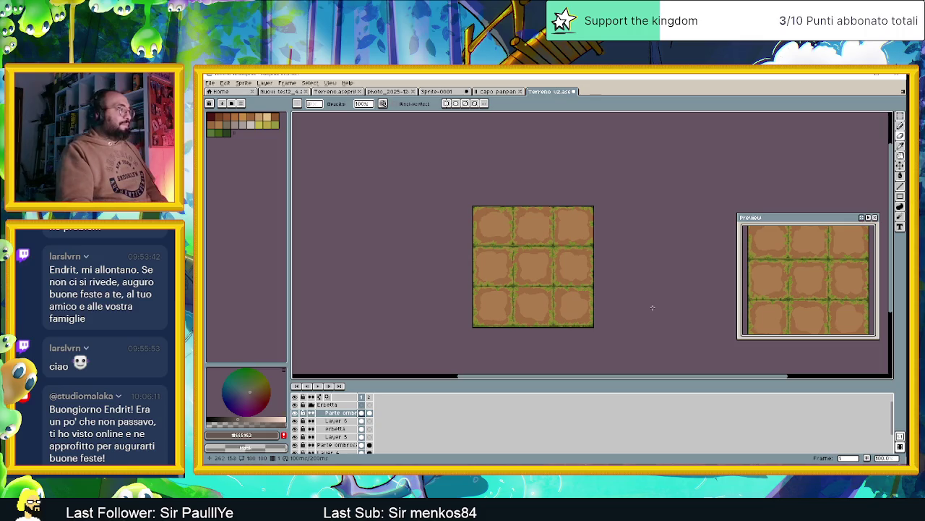
{"action": "left_click", "coordinate": [295, 405]}
{"action": "left_click", "coordinate": [296, 408]}
{"action": "left_click", "coordinate": [296, 408]}
{"action": "left_click", "coordinate": [296, 407]}
{"action": "left_click", "coordinate": [296, 408]}
{"action": "left_click", "coordinate": [296, 408]}
{"action": "left_click", "coordinate": [296, 408]}
{"action": "left_click", "coordinate": [297, 408]}
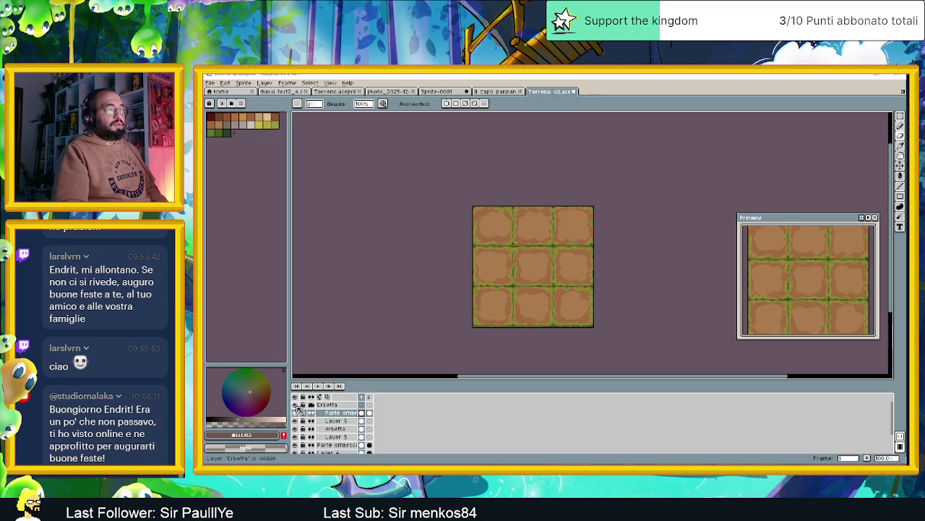
{"action": "left_click", "coordinate": [297, 407]}
{"action": "left_click", "coordinate": [297, 408]}
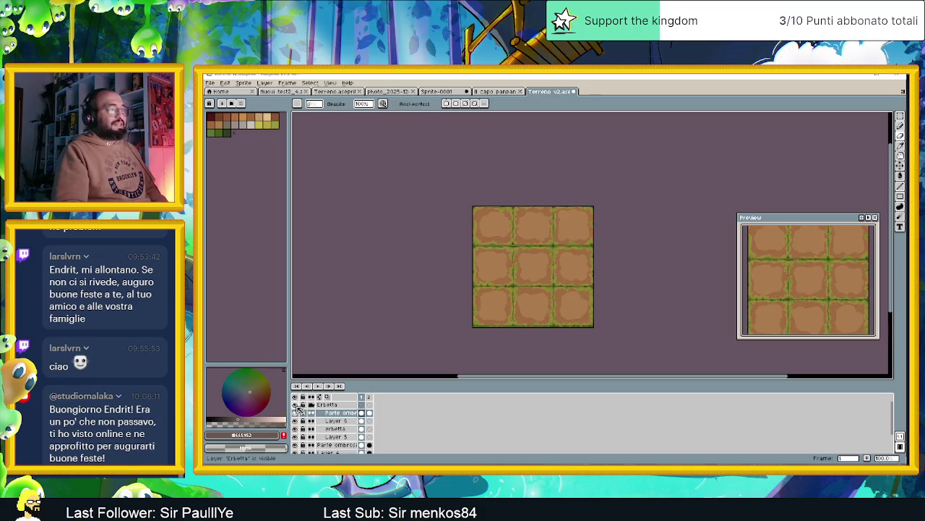
{"action": "left_click", "coordinate": [297, 408]}
{"action": "left_click", "coordinate": [296, 407]}
{"action": "left_click", "coordinate": [297, 408]}
{"action": "left_click", "coordinate": [296, 408]}
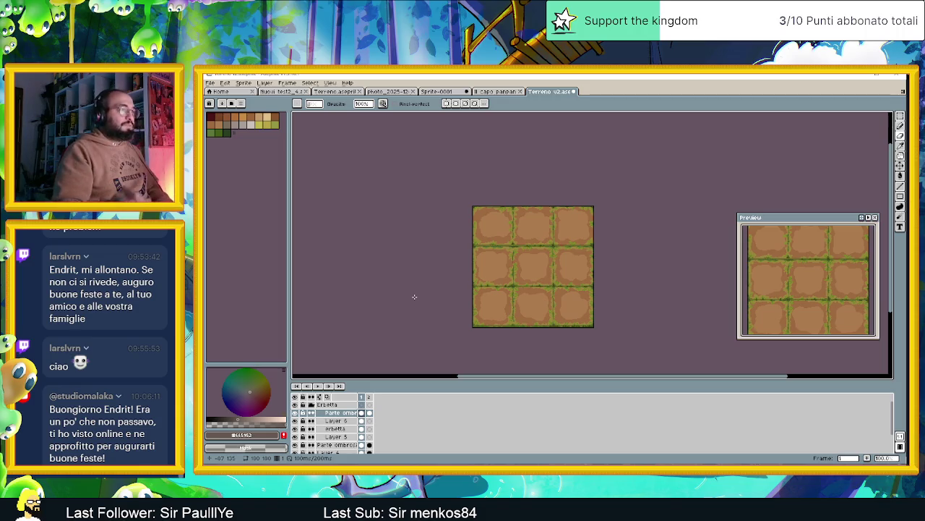
{"action": "scroll", "coordinate": [536, 319], "scroll_direction": "up", "scroll_amount": 2}
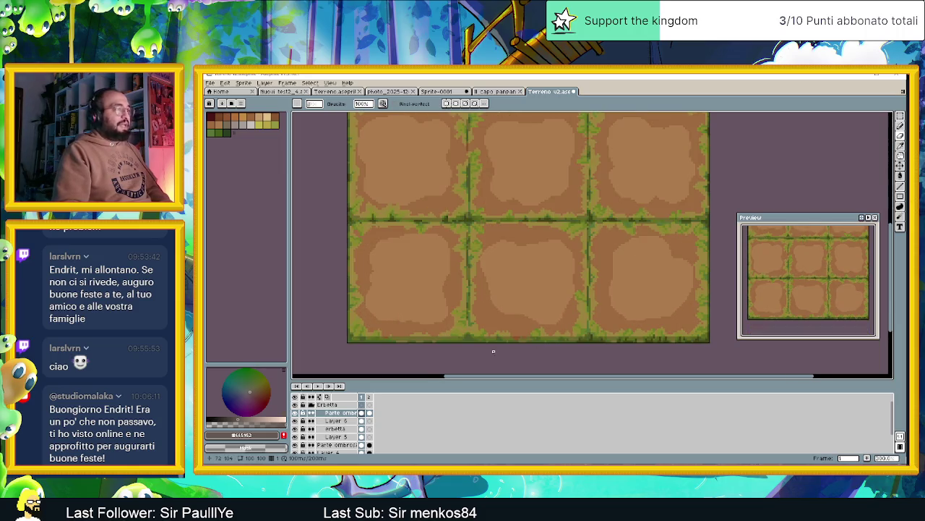
- Go to frame 2's dirt-only tiles and hide the Erbetta layer
{"action": "scroll", "coordinate": [493, 352], "scroll_direction": "down", "scroll_amount": 1}
{"action": "left_click", "coordinate": [370, 397]}
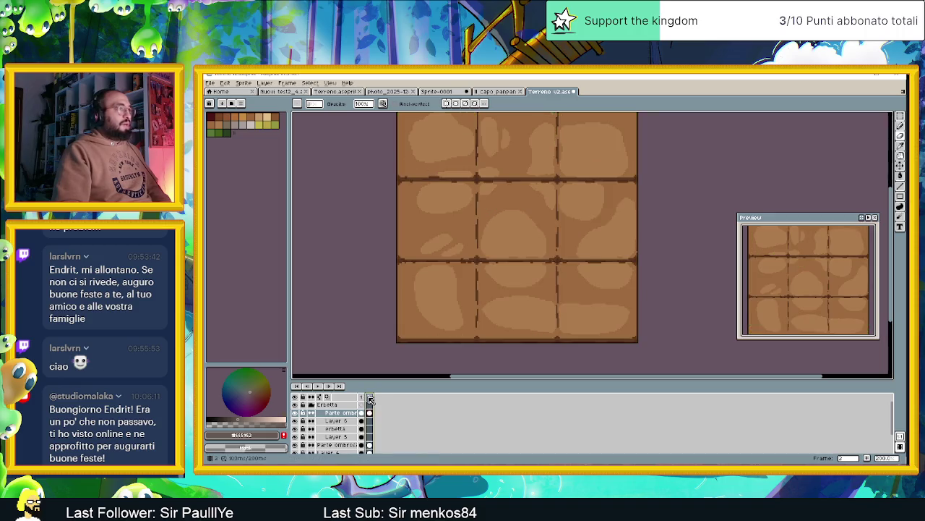
{"action": "scroll", "coordinate": [475, 249], "scroll_direction": "down", "scroll_amount": 1}
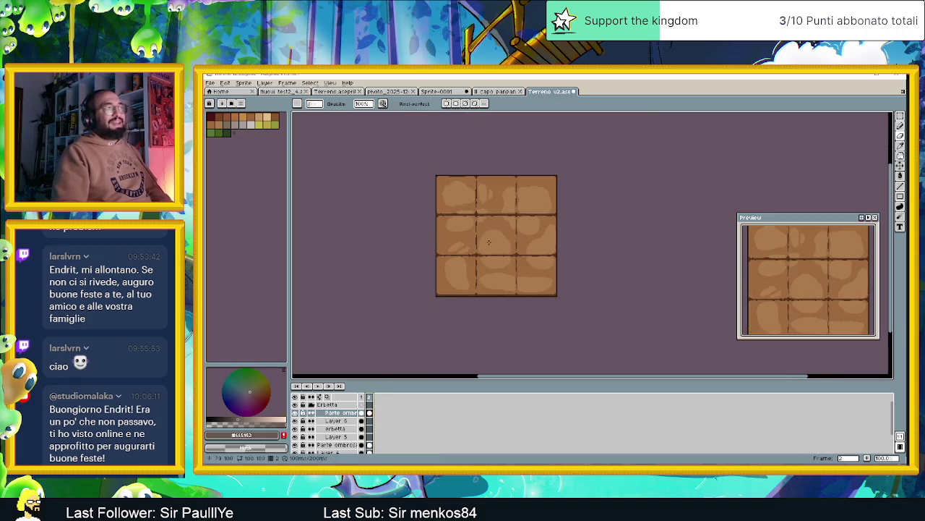
{"action": "left_click", "coordinate": [295, 406]}
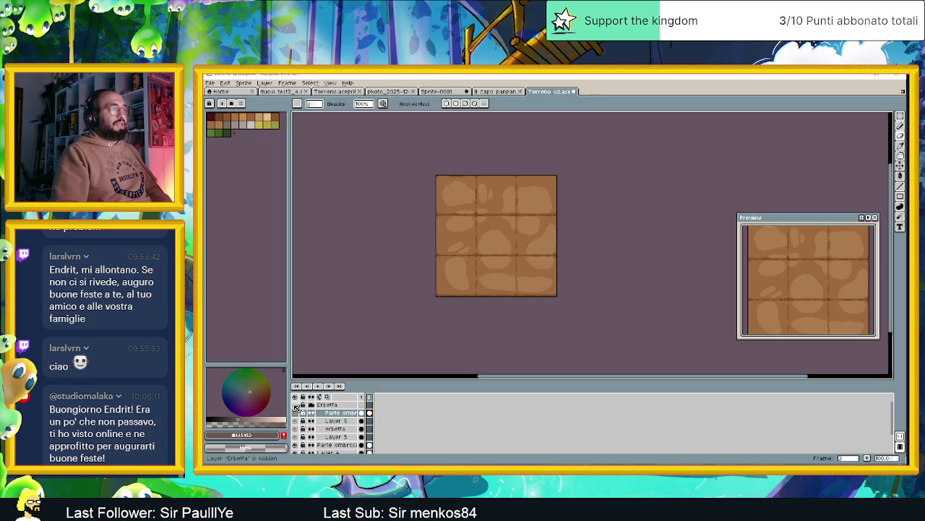
- Toggle Erbetta on and off to compare the seams, leaving it hidden
{"action": "left_click", "coordinate": [295, 406]}
{"action": "left_click", "coordinate": [295, 406]}
{"action": "left_click", "coordinate": [295, 407]}
{"action": "left_click", "coordinate": [295, 406]}
{"action": "left_click", "coordinate": [295, 407]}
{"action": "left_click", "coordinate": [295, 406]}
{"action": "left_click", "coordinate": [295, 406]}
{"action": "left_click", "coordinate": [295, 406]}
{"action": "left_click", "coordinate": [295, 406]}
{"action": "left_click", "coordinate": [295, 407]}
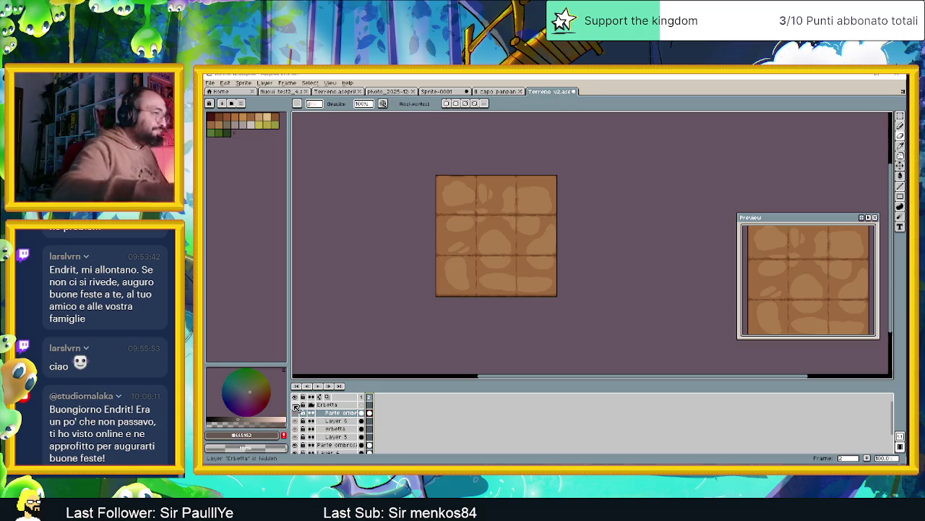
{"action": "left_click_drag", "start_coordinate": [457, 251], "coordinate": [482, 273]}
- Show the Erbetta layer again and inspect Layer 6's frame-1 cel options
{"action": "scroll", "coordinate": [525, 278], "scroll_direction": "up", "scroll_amount": 1}
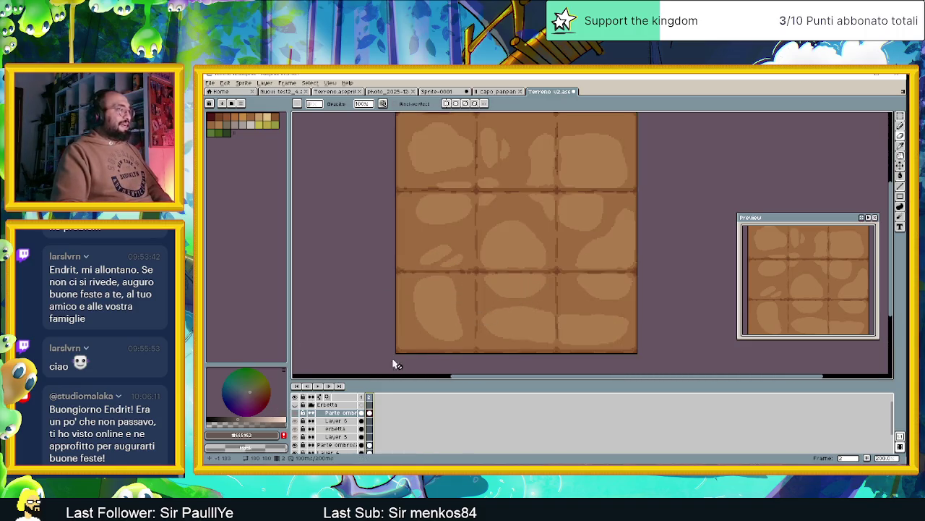
{"action": "left_click", "coordinate": [294, 412]}
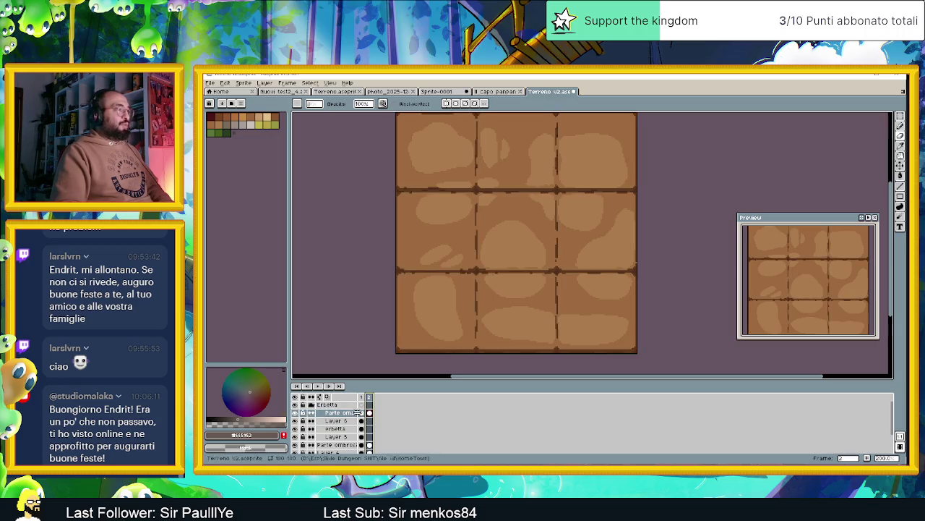
{"action": "left_click", "coordinate": [369, 420]}
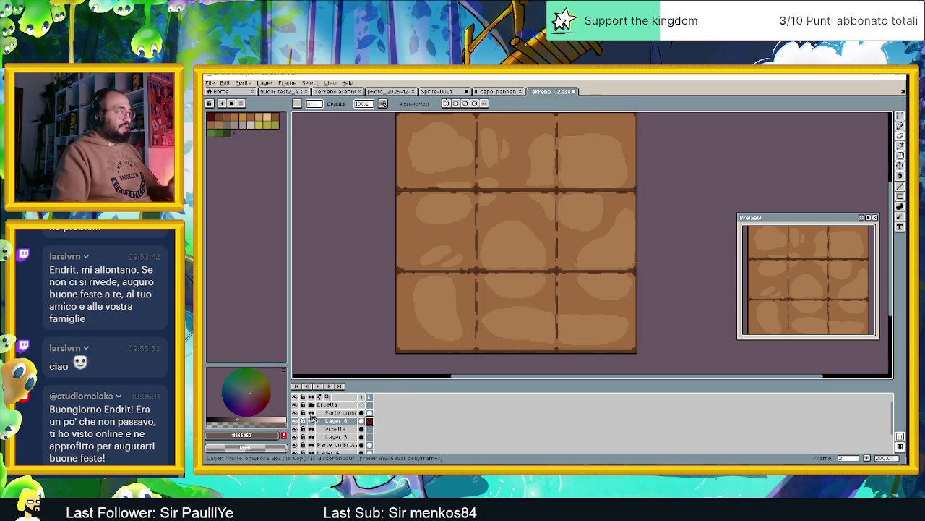
{"action": "right_click", "coordinate": [371, 421]}
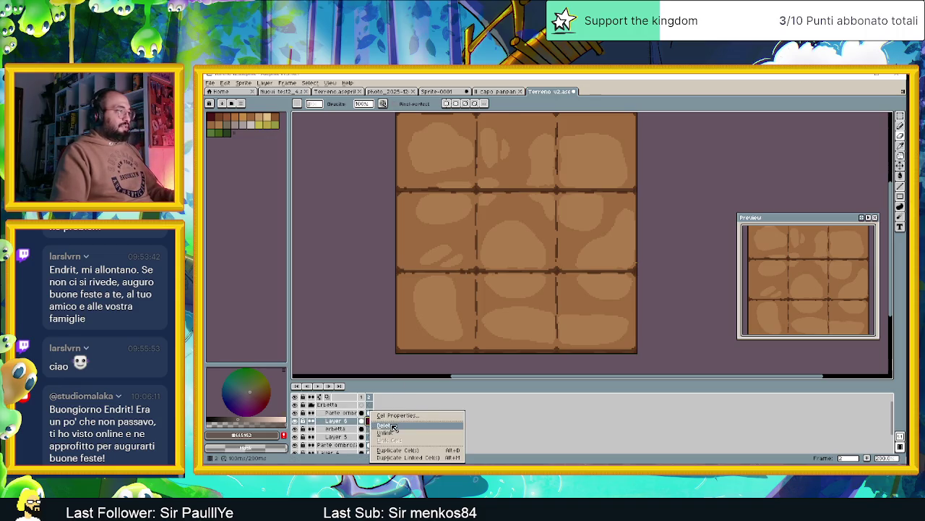
{"action": "left_click", "coordinate": [355, 402]}
- Return to frame 1 and rename Layer 6 to 'DettagliErba'
{"action": "left_click", "coordinate": [361, 397]}
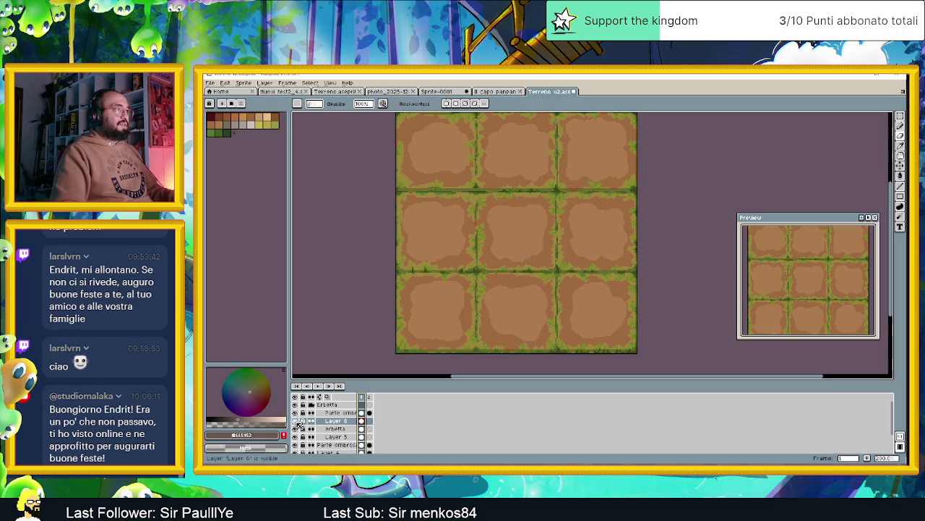
{"action": "double_click", "coordinate": [335, 420]}
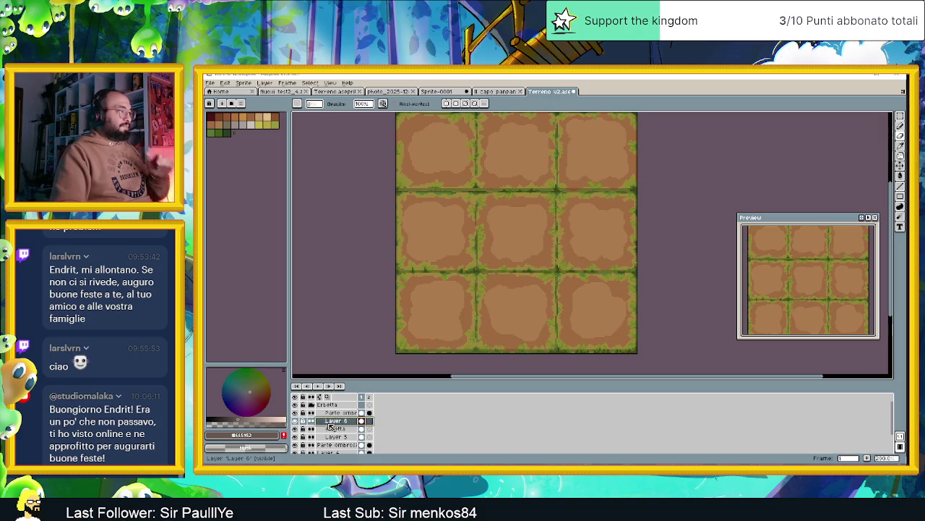
{"action": "type", "text": "Sett"}
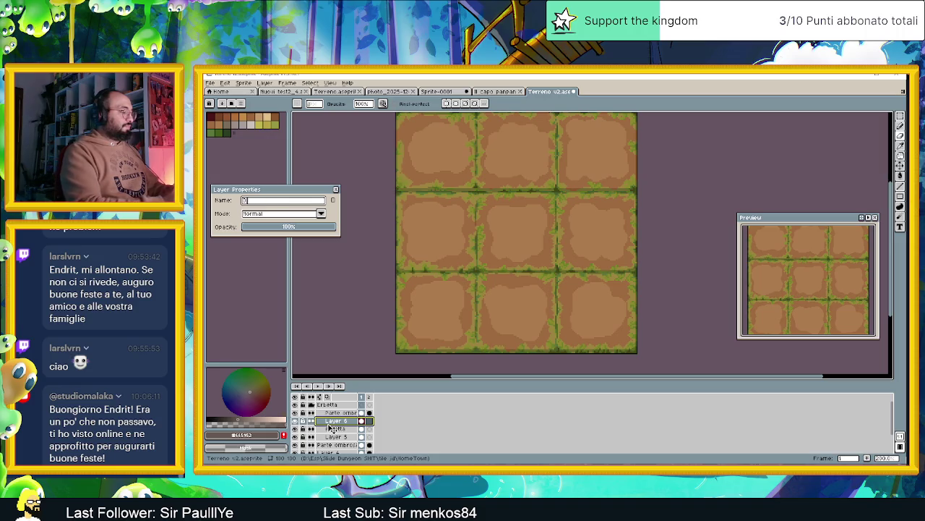
{"action": "type", "text": "io"}
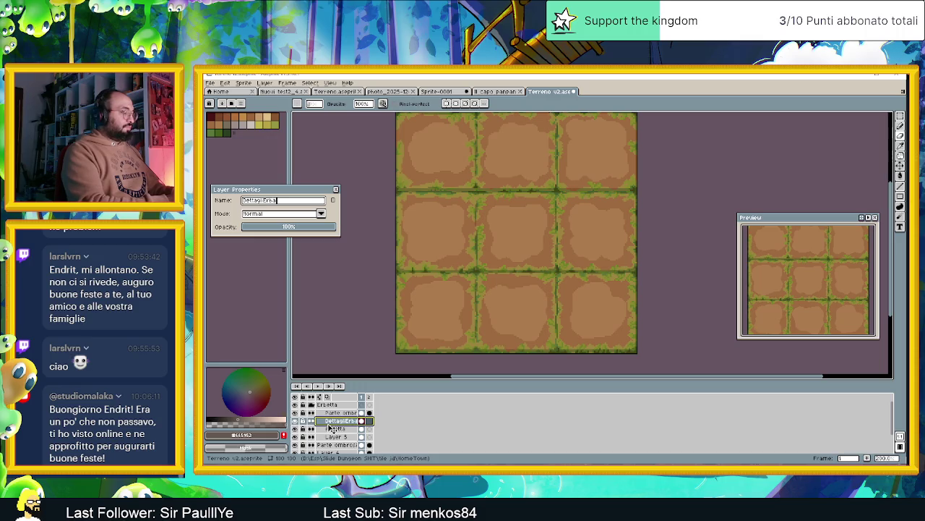
{"action": "key", "text": "Return"}
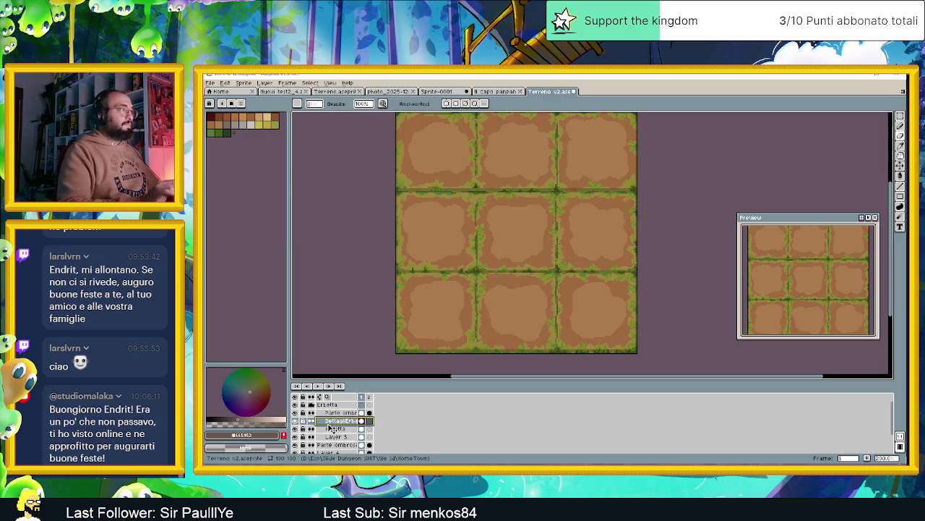
- Toggle Layer 5's visibility to compare the tiles with and without it
{"action": "left_click", "coordinate": [330, 428]}
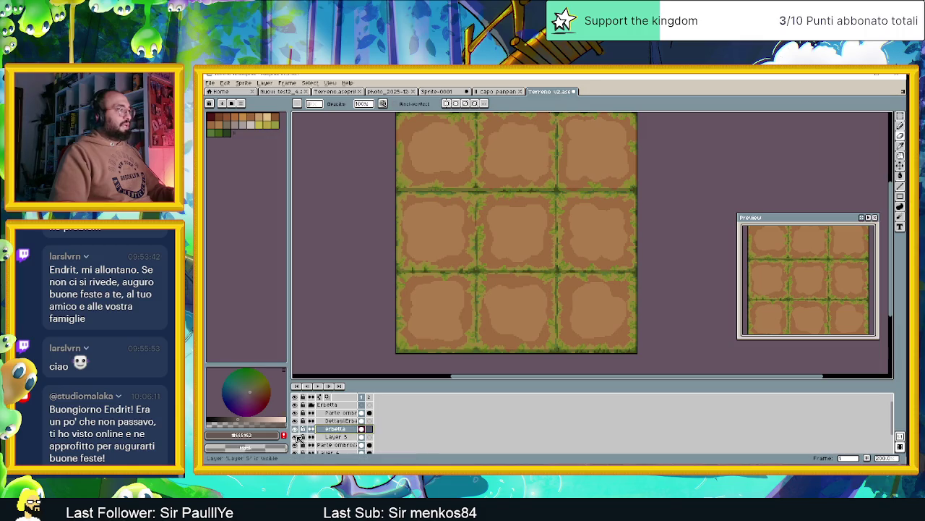
{"action": "left_click", "coordinate": [295, 438]}
{"action": "left_click", "coordinate": [295, 438]}
{"action": "left_click", "coordinate": [295, 438]}
{"action": "left_click", "coordinate": [295, 437]}
- Rename Layer 5 to 'Muschio Selvaggio'
{"action": "left_click", "coordinate": [331, 437]}
{"action": "double_click", "coordinate": [331, 437]}
{"action": "type", "text": "Fiueoelvaggio"}
{"action": "key", "text": "Return"}
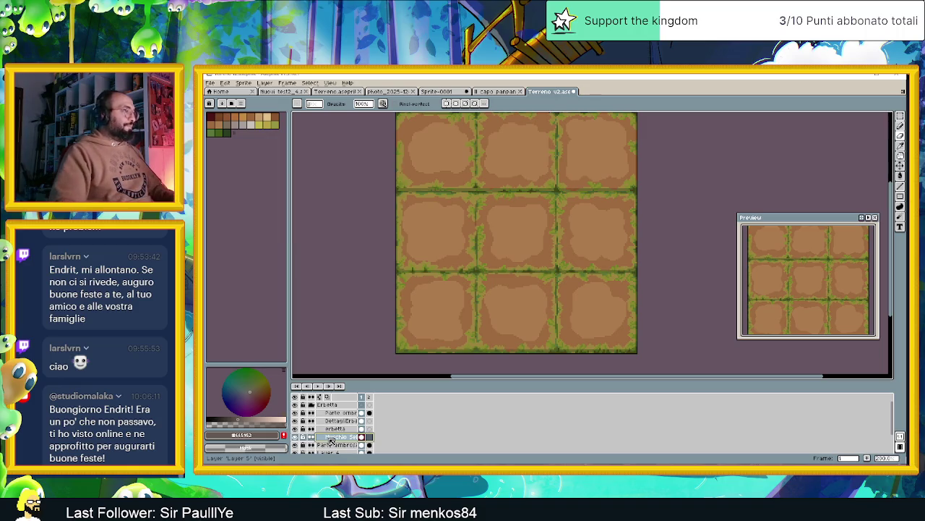
- Collapse the Erbetta group and toggle its visibility, ending with the grass visible
{"action": "scroll", "coordinate": [362, 439], "scroll_direction": "down", "scroll_amount": 1}
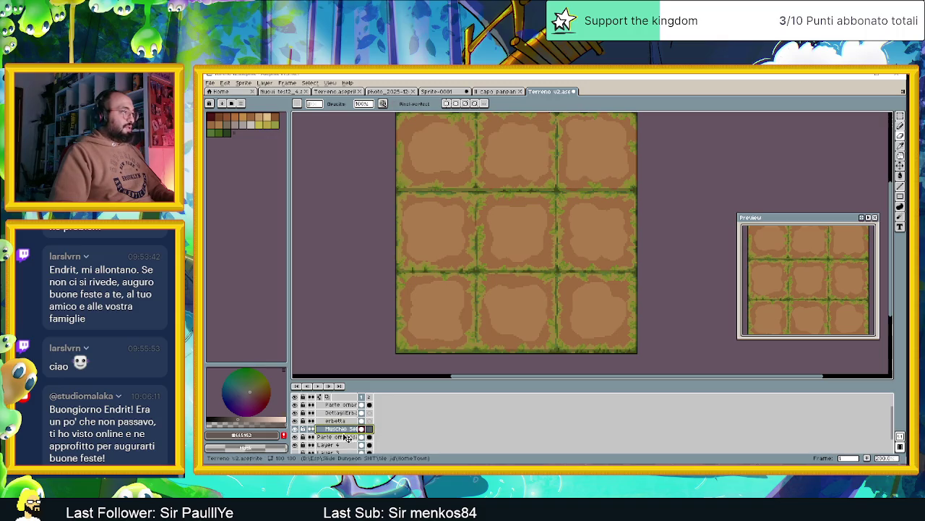
{"action": "scroll", "coordinate": [329, 429], "scroll_direction": "up", "scroll_amount": 1}
{"action": "left_click", "coordinate": [310, 405]}
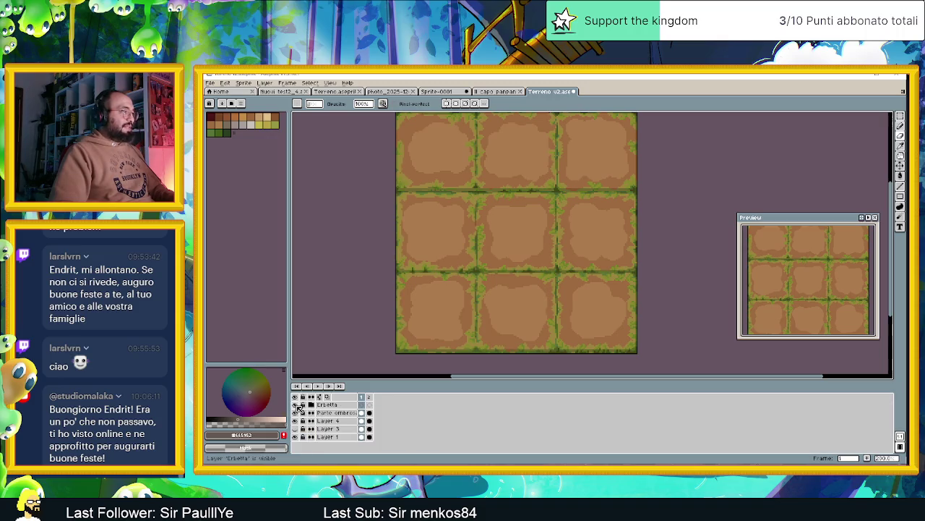
{"action": "left_click", "coordinate": [295, 404]}
{"action": "left_click", "coordinate": [295, 405]}
{"action": "left_click", "coordinate": [295, 405]}
{"action": "left_click", "coordinate": [295, 405]}
{"action": "left_click", "coordinate": [296, 406]}
{"action": "left_click", "coordinate": [296, 405]}
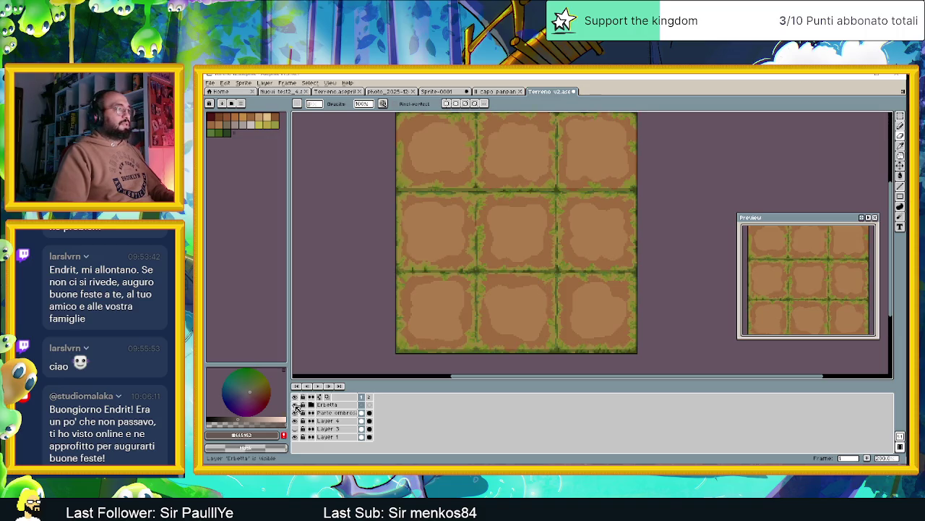
{"action": "left_click", "coordinate": [296, 406]}
{"action": "left_click", "coordinate": [296, 406]}
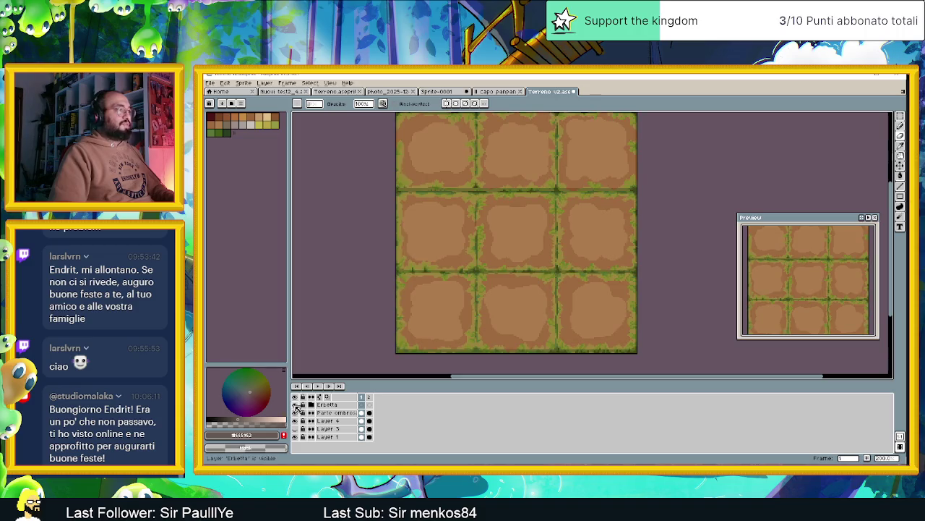
{"action": "scroll", "coordinate": [535, 296], "scroll_direction": "down", "scroll_amount": 1}
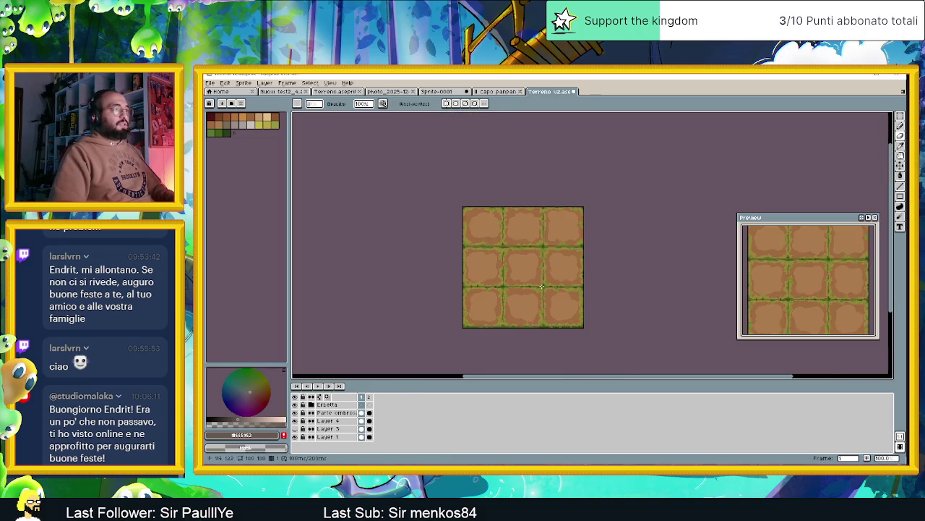
- Compare frames 1 and 2 with the Erbetta grass hidden and shown
{"action": "scroll", "coordinate": [538, 287], "scroll_direction": "up", "scroll_amount": 1}
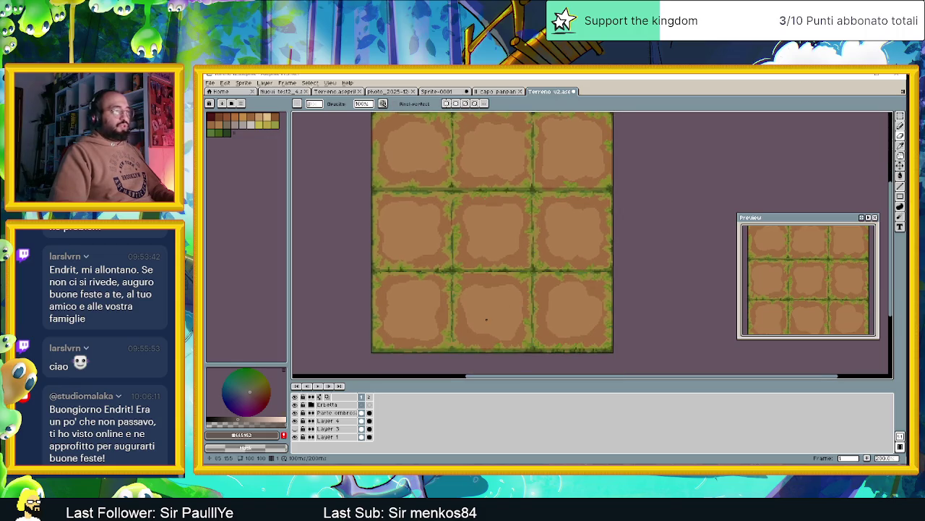
{"action": "scroll", "coordinate": [542, 272], "scroll_direction": "up", "scroll_amount": 1}
{"action": "scroll", "coordinate": [541, 272], "scroll_direction": "up", "scroll_amount": 1}
{"action": "scroll", "coordinate": [532, 298], "scroll_direction": "down", "scroll_amount": 1}
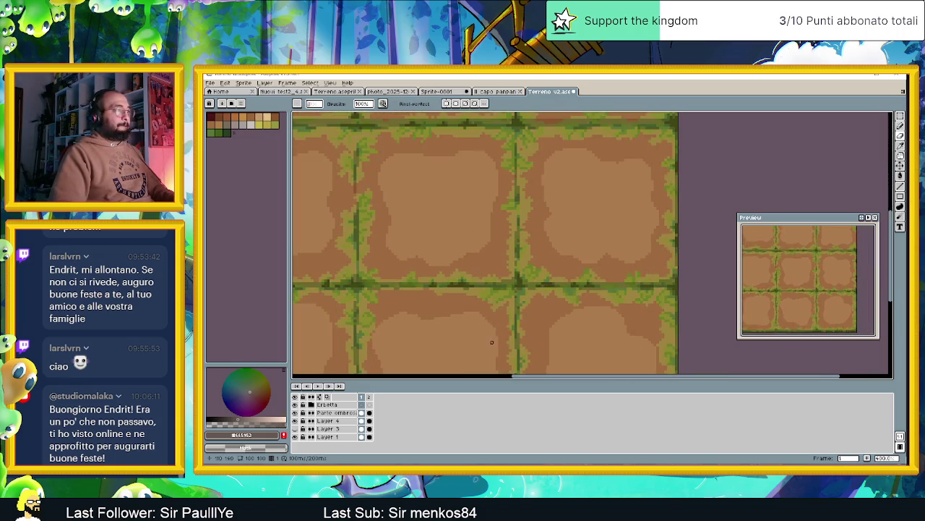
{"action": "scroll", "coordinate": [487, 282], "scroll_direction": "down", "scroll_amount": 1}
{"action": "scroll", "coordinate": [482, 290], "scroll_direction": "down", "scroll_amount": 1}
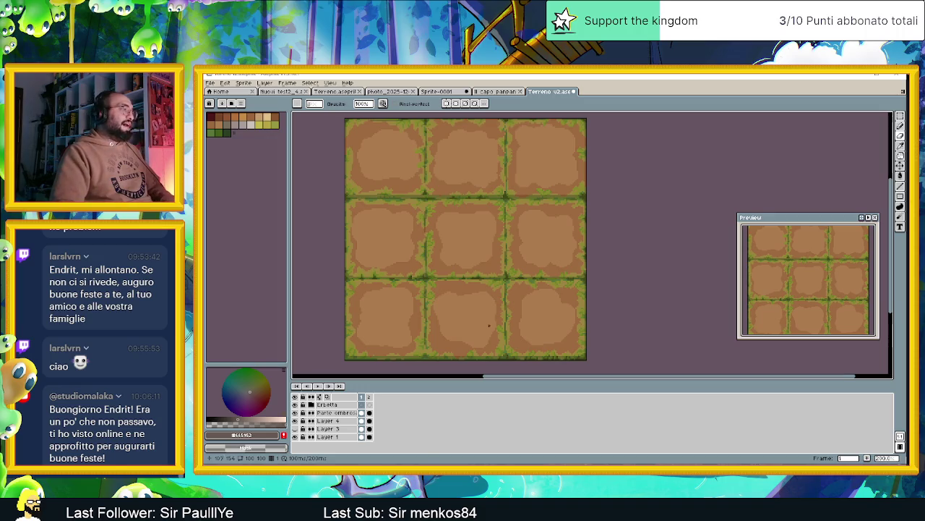
{"action": "left_click", "coordinate": [295, 404]}
{"action": "left_click", "coordinate": [370, 407]}
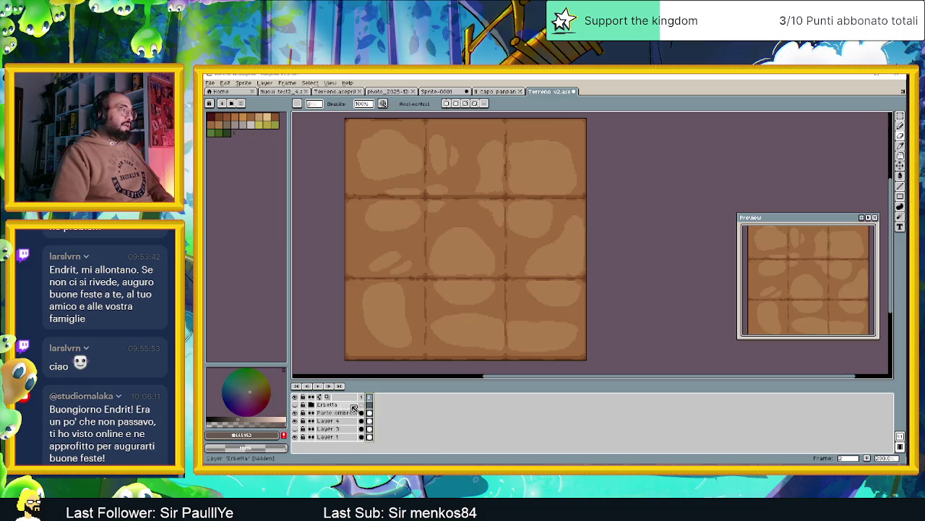
{"action": "left_click", "coordinate": [298, 406]}
{"action": "left_click", "coordinate": [361, 397]}
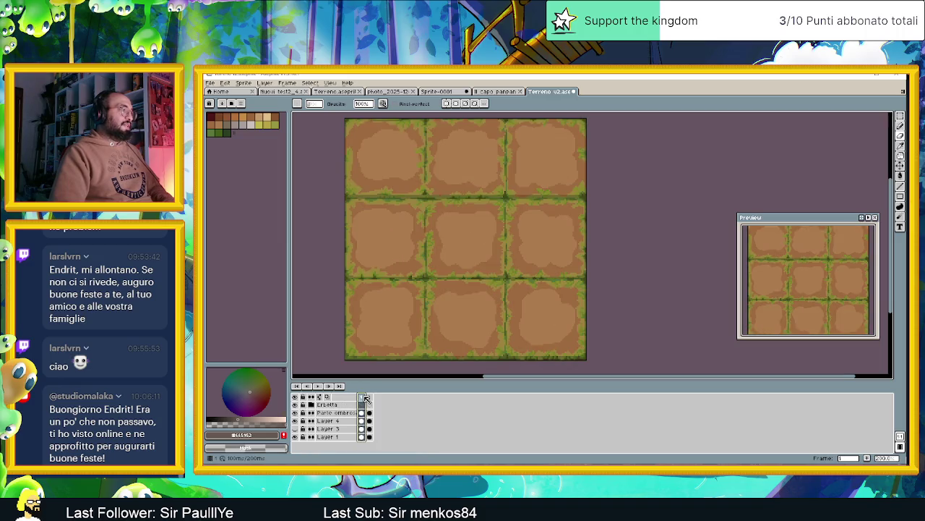
- Copy the DettagliErba, erbetta and Muschio cels from frame 1 into frame 2
{"action": "left_click", "coordinate": [311, 404]}
{"action": "left_click", "coordinate": [361, 420]}
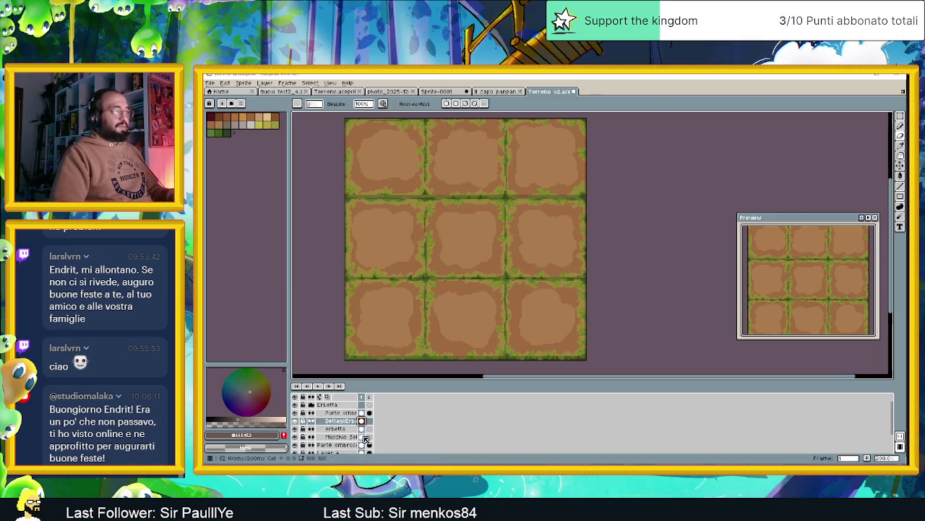
{"action": "left_click", "coordinate": [365, 438], "text": "shift"}
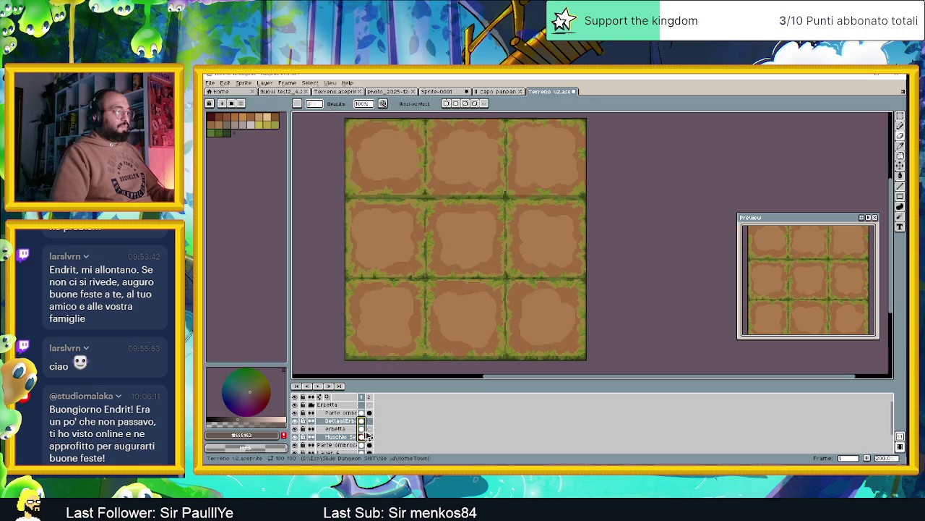
{"action": "left_click_drag", "start_coordinate": [367, 434], "coordinate": [374, 434]}
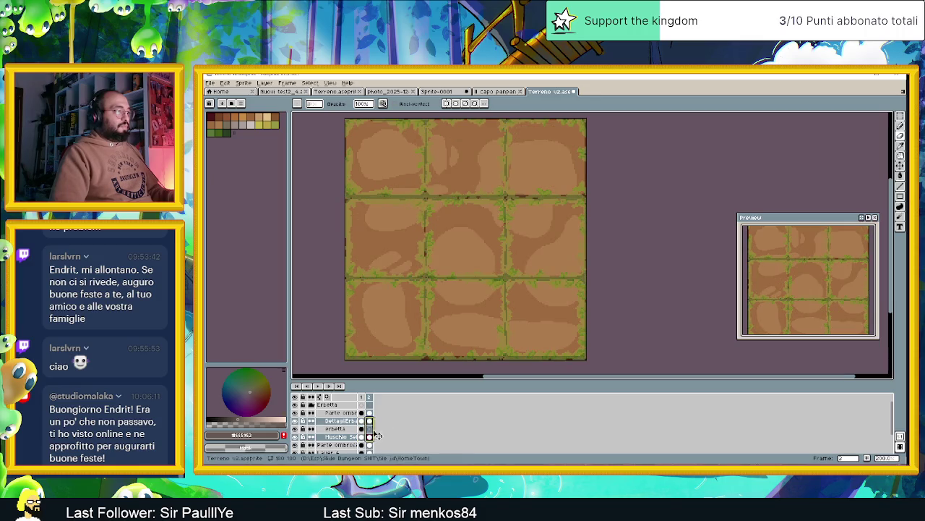
{"action": "left_click", "coordinate": [365, 429]}
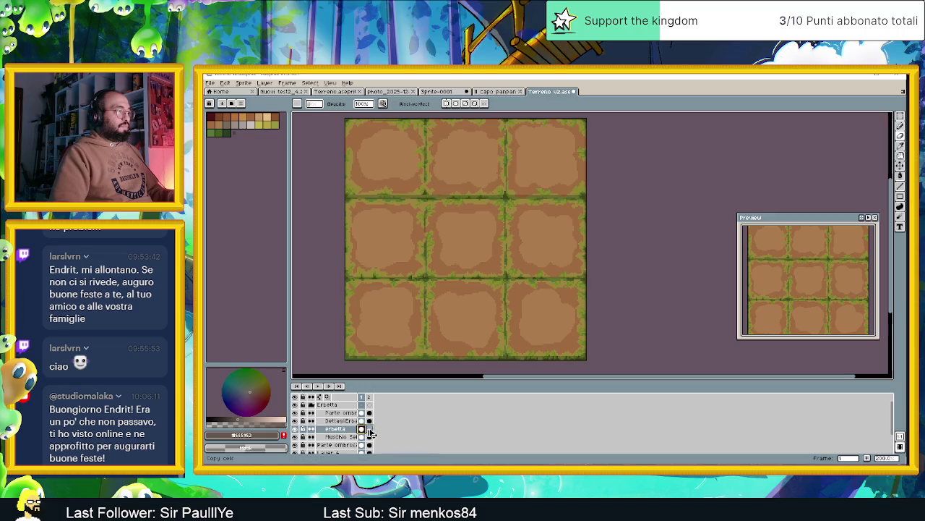
{"action": "left_click", "coordinate": [369, 430]}
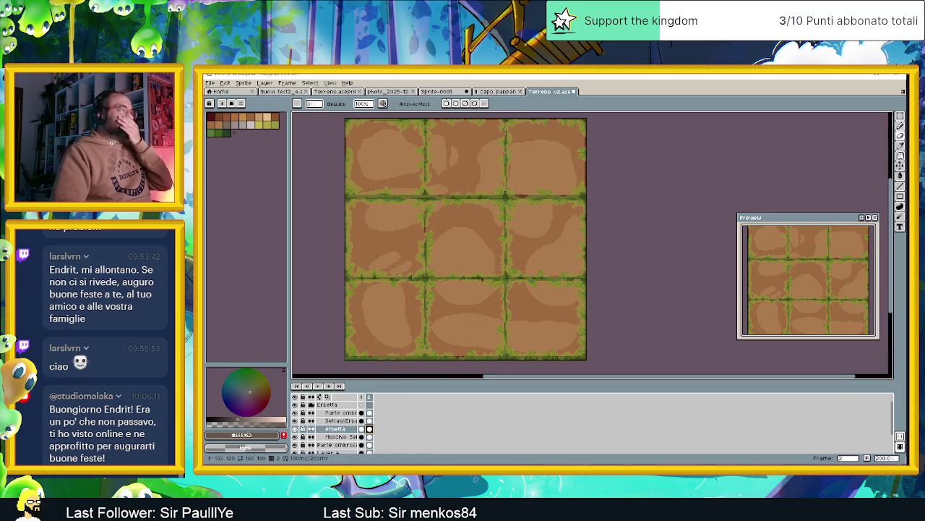
{"action": "scroll", "coordinate": [483, 280], "scroll_direction": "down", "scroll_amount": 1}
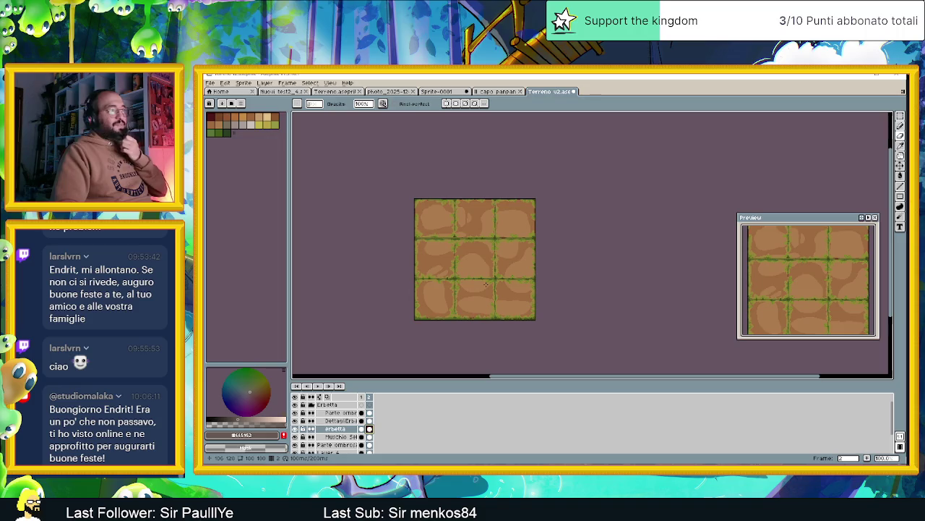
{"action": "scroll", "coordinate": [503, 302], "scroll_direction": "up", "scroll_amount": 1}
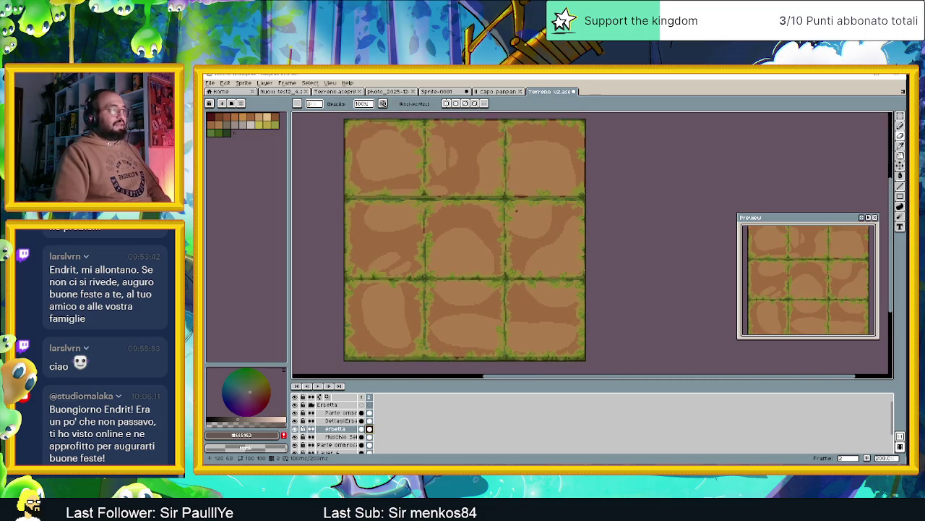
{"action": "scroll", "coordinate": [516, 211], "scroll_direction": "up", "scroll_amount": 1}
{"action": "scroll", "coordinate": [516, 210], "scroll_direction": "up", "scroll_amount": 1}
{"action": "scroll", "coordinate": [524, 195], "scroll_direction": "up", "scroll_amount": 1}
{"action": "scroll", "coordinate": [534, 181], "scroll_direction": "up", "scroll_amount": 1}
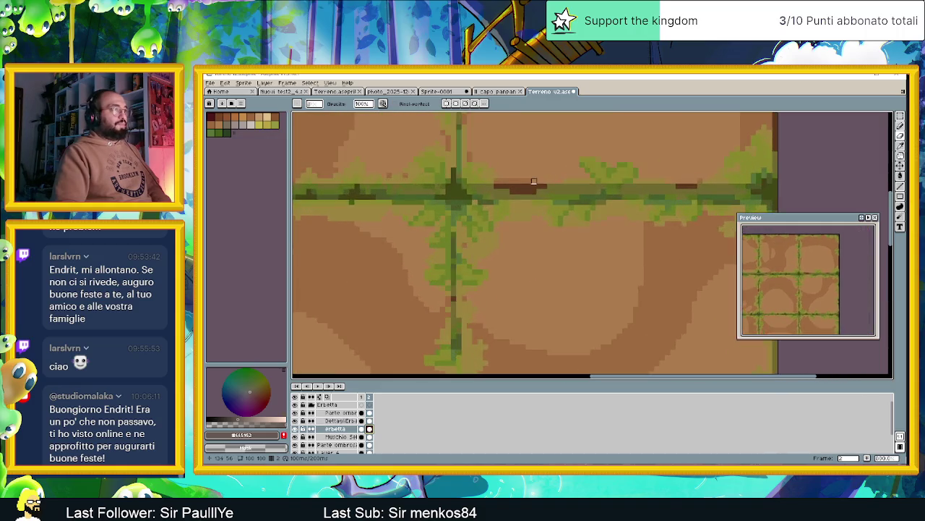
{"action": "scroll", "coordinate": [533, 181], "scroll_direction": "up", "scroll_amount": 1}
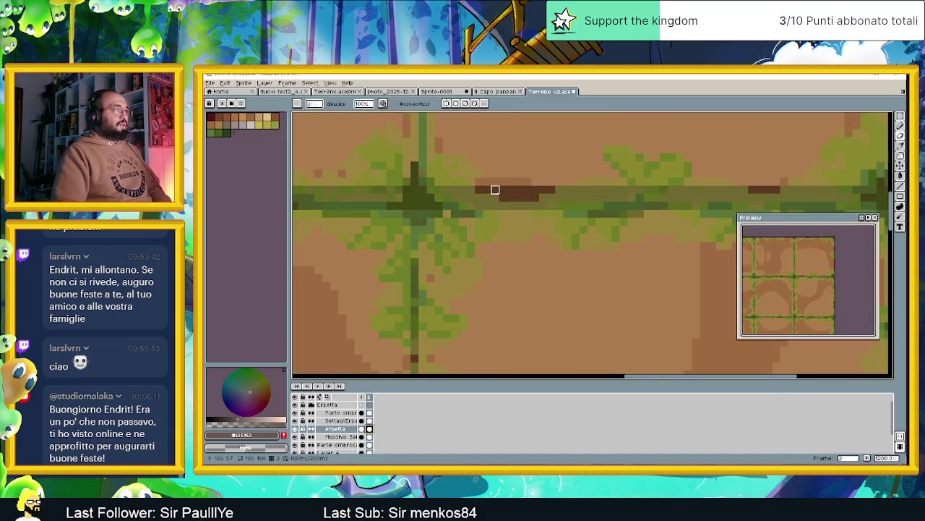
{"action": "left_click", "coordinate": [370, 412]}
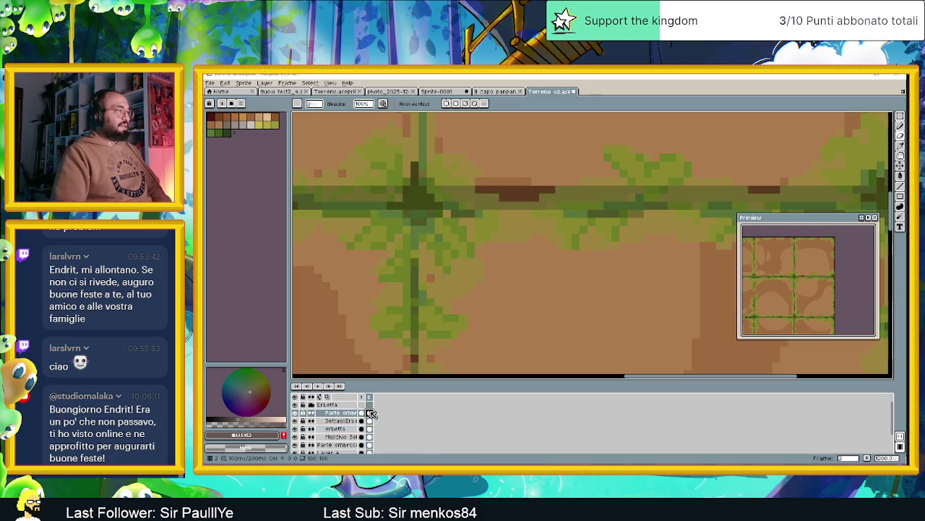
{"action": "mouse_move", "coordinate": [480, 190]}
{"action": "left_mouse_down"}
{"action": "mouse_move", "coordinate": [535, 197]}
{"action": "mouse_move", "coordinate": [511, 197]}
{"action": "left_mouse_up"}
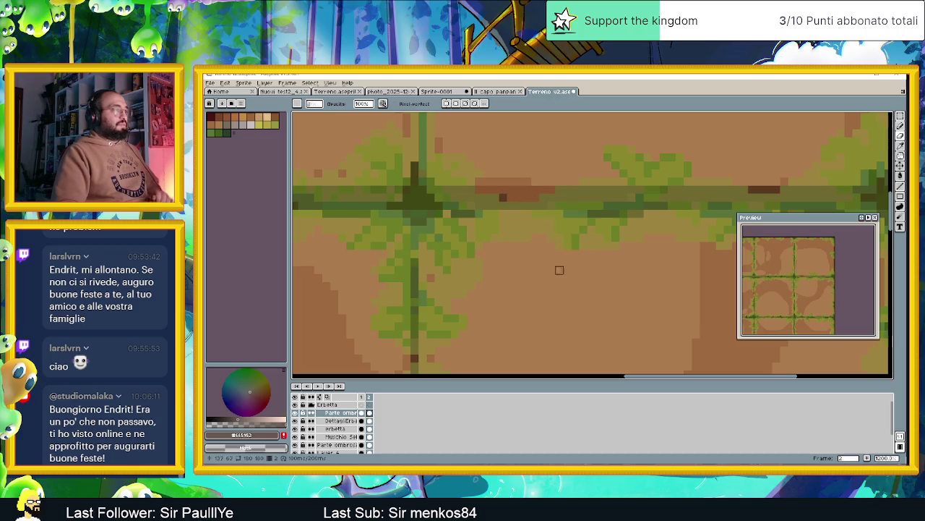
{"action": "key", "text": "ctrl+z"}
{"action": "key", "text": "ctrl+z"}
{"action": "scroll", "coordinate": [530, 257], "scroll_direction": "down", "scroll_amount": 1}
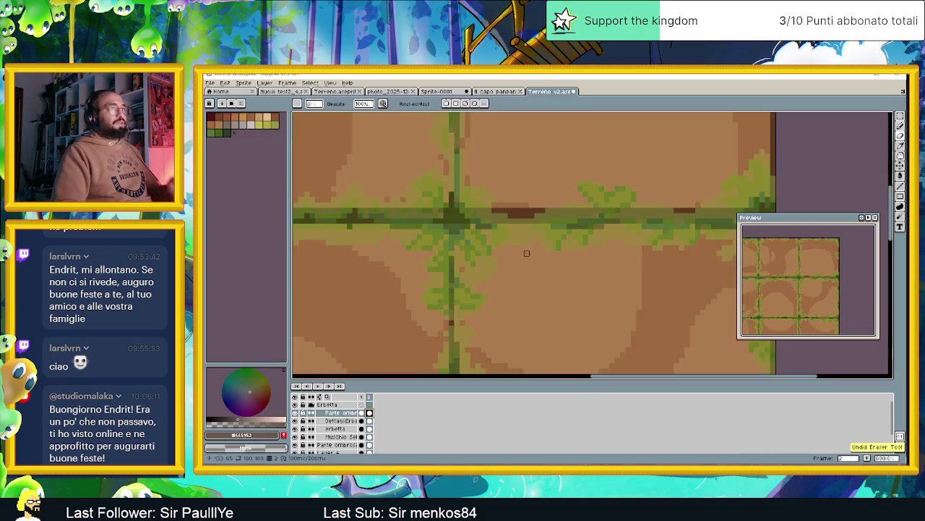
{"action": "scroll", "coordinate": [528, 255], "scroll_direction": "down", "scroll_amount": 1}
{"action": "scroll", "coordinate": [527, 253], "scroll_direction": "down", "scroll_amount": 1}
{"action": "scroll", "coordinate": [525, 253], "scroll_direction": "down", "scroll_amount": 1}
{"action": "scroll", "coordinate": [525, 253], "scroll_direction": "down", "scroll_amount": 1}
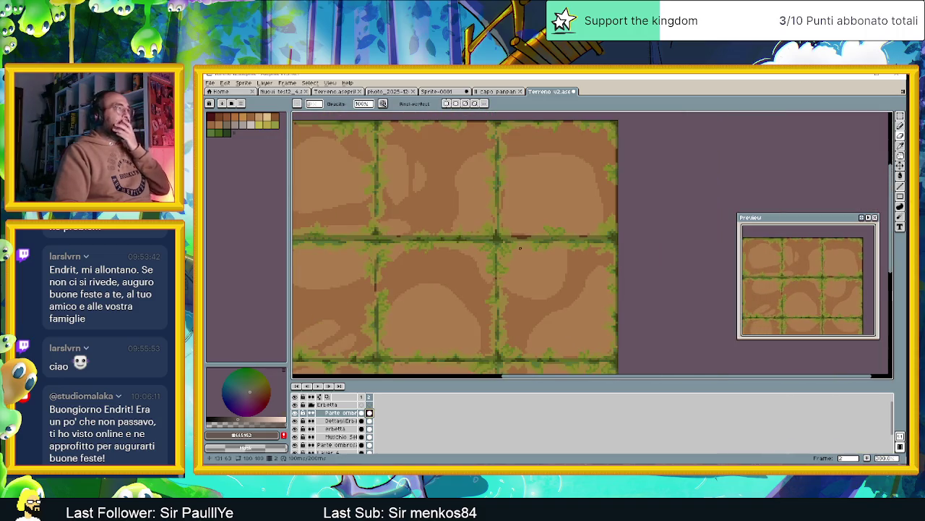
{"action": "scroll", "coordinate": [528, 245], "scroll_direction": "down", "scroll_amount": 1}
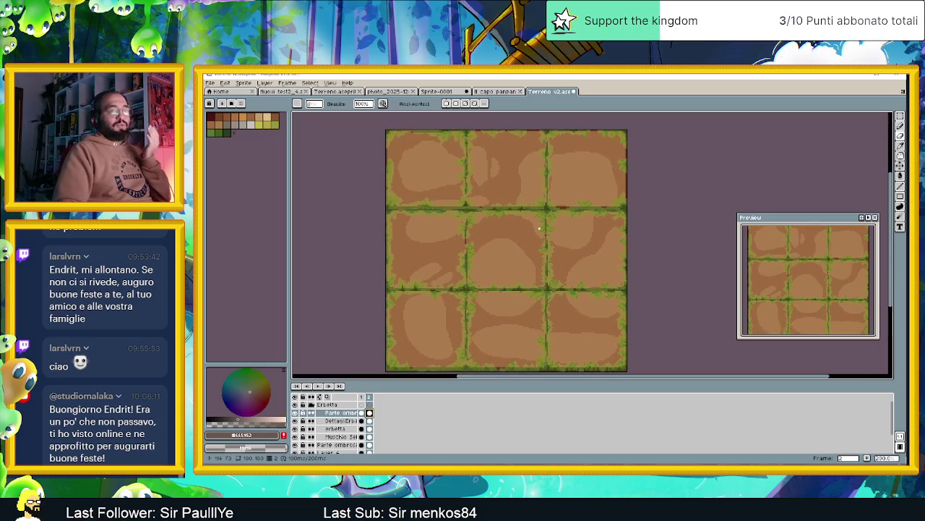
{"action": "scroll", "coordinate": [526, 232], "scroll_direction": "down", "scroll_amount": 1}
{"action": "scroll", "coordinate": [525, 233], "scroll_direction": "up", "scroll_amount": 1}
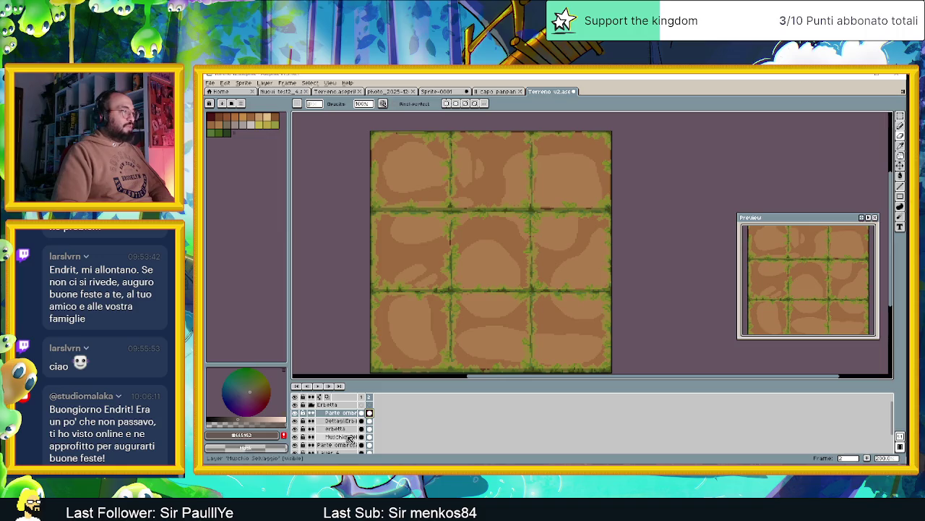
- On Muschio Selvaggio, sample the olive tile colour and undo frame 2's moss
{"action": "left_click", "coordinate": [347, 437]}
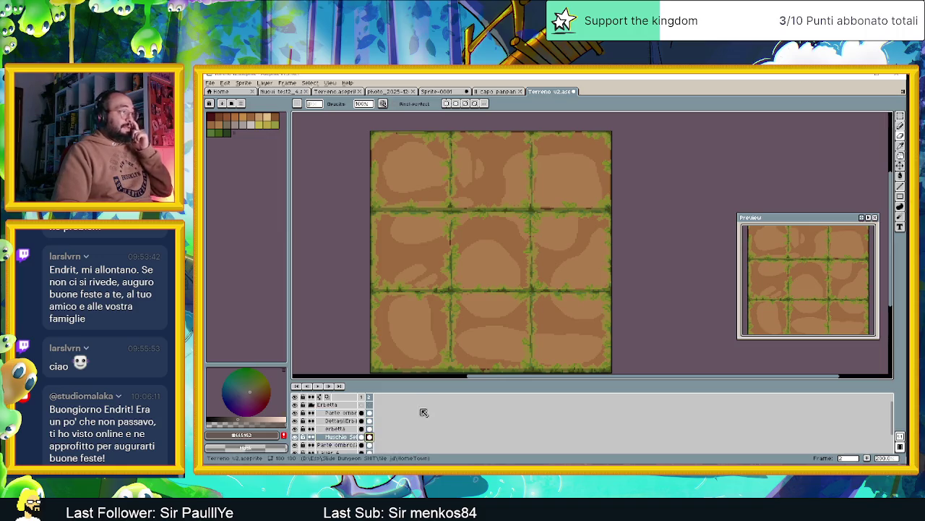
{"action": "key", "text": "i"}
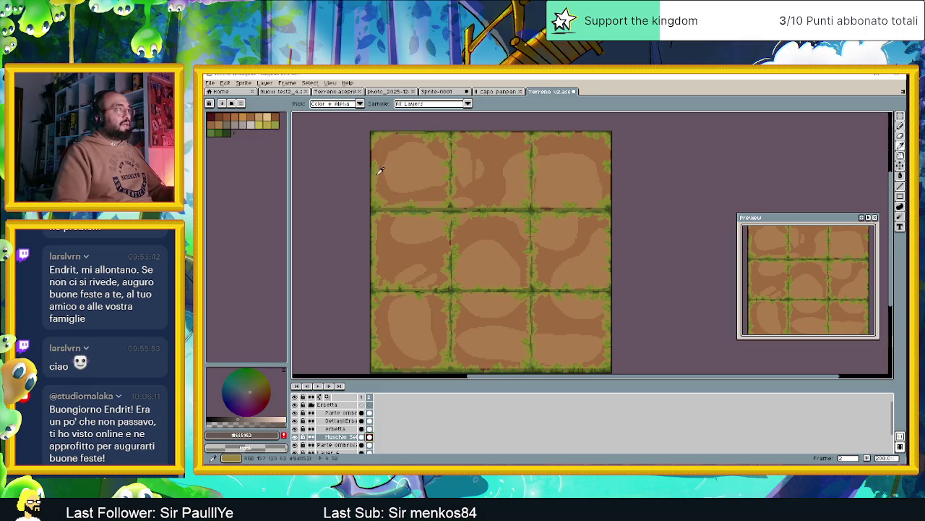
{"action": "left_click", "coordinate": [378, 173]}
{"action": "key", "text": "b"}
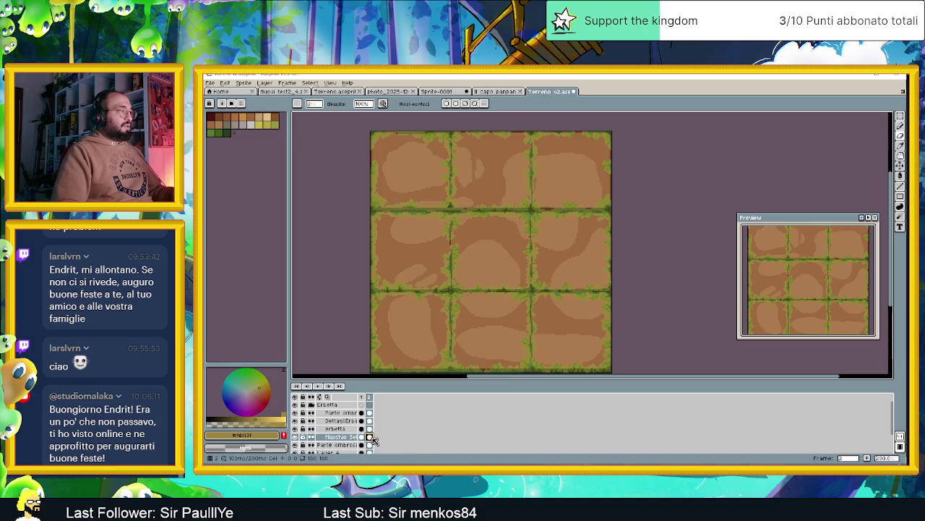
{"action": "key", "text": "ctrl+z"}
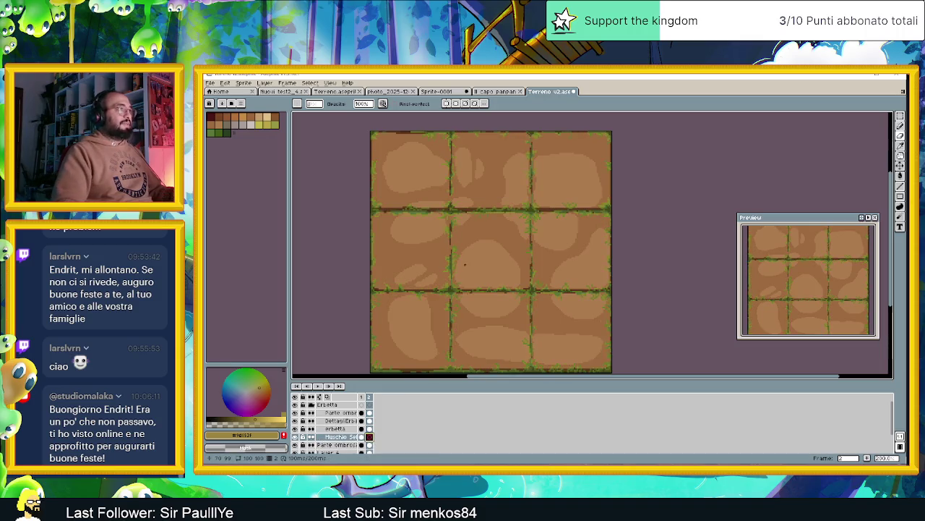
- Switch the Pencil to single-pixel drawing and resize the colour swatch panel
{"action": "left_click", "coordinate": [901, 127]}
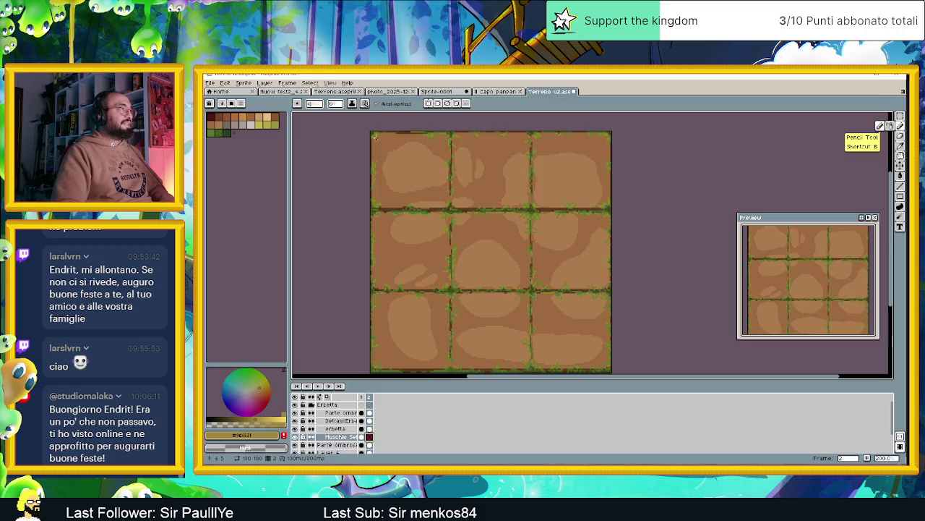
{"action": "left_click", "coordinate": [330, 146]}
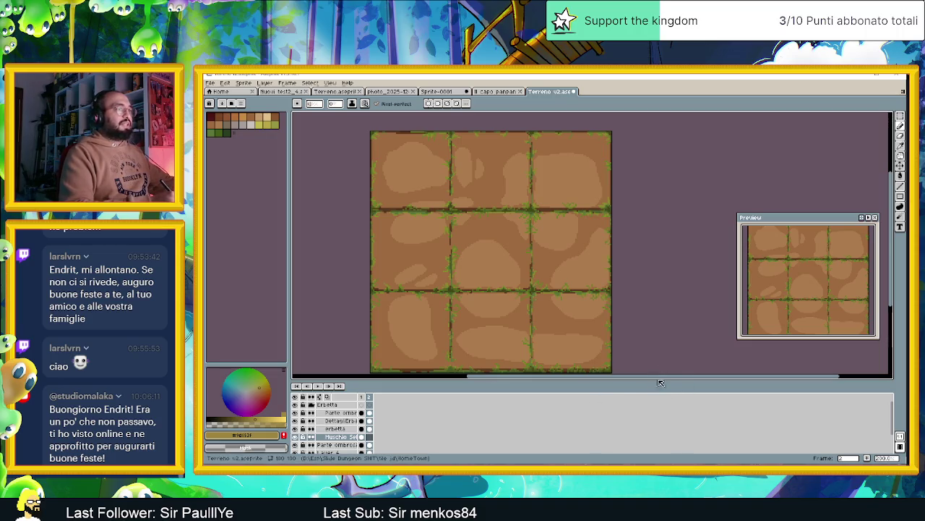
{"action": "mouse_move", "coordinate": [663, 378]}
{"action": "left_mouse_down"}
{"action": "mouse_move", "coordinate": [660, 391]}
{"action": "mouse_move", "coordinate": [599, 390]}
{"action": "left_mouse_up"}
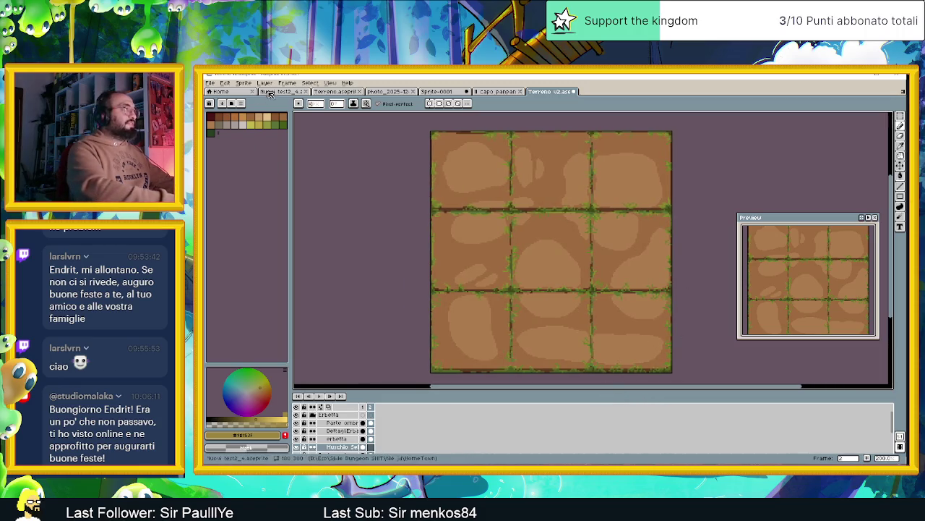
- Open a duplicate view of Terreno v2, compare it, then close it
{"action": "left_click", "coordinate": [331, 83]}
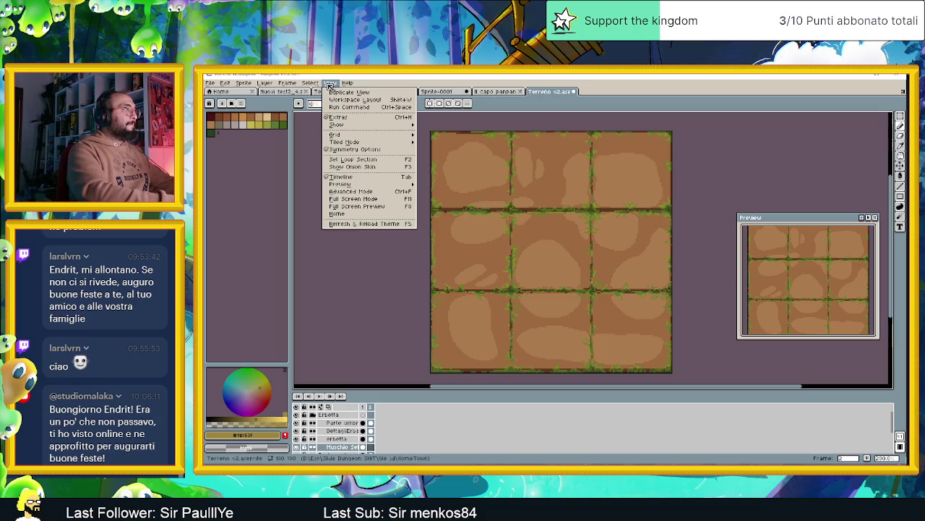
{"action": "left_click", "coordinate": [346, 93]}
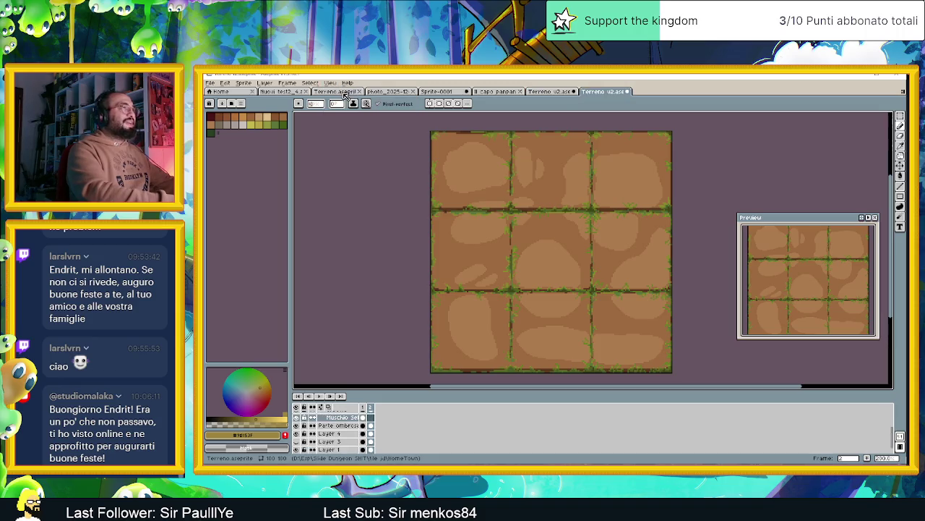
{"action": "left_click", "coordinate": [561, 92]}
{"action": "left_click", "coordinate": [607, 92]}
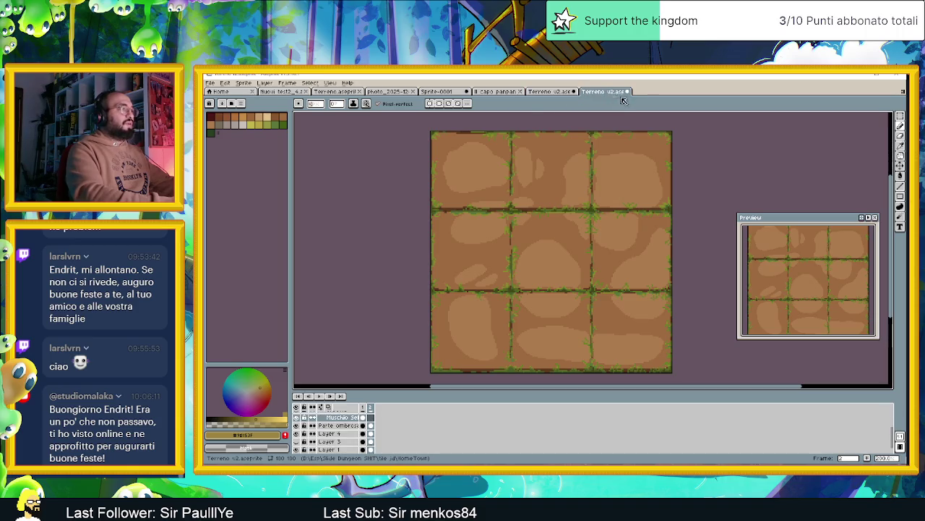
{"action": "left_click", "coordinate": [628, 92]}
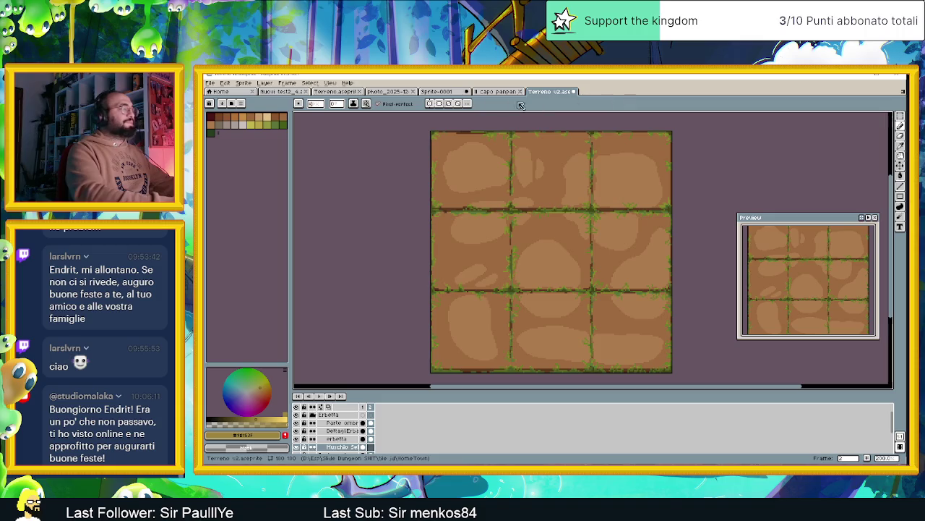
- Enter Full Screen Mode, then exit it with Tab
{"action": "left_click", "coordinate": [330, 83]}
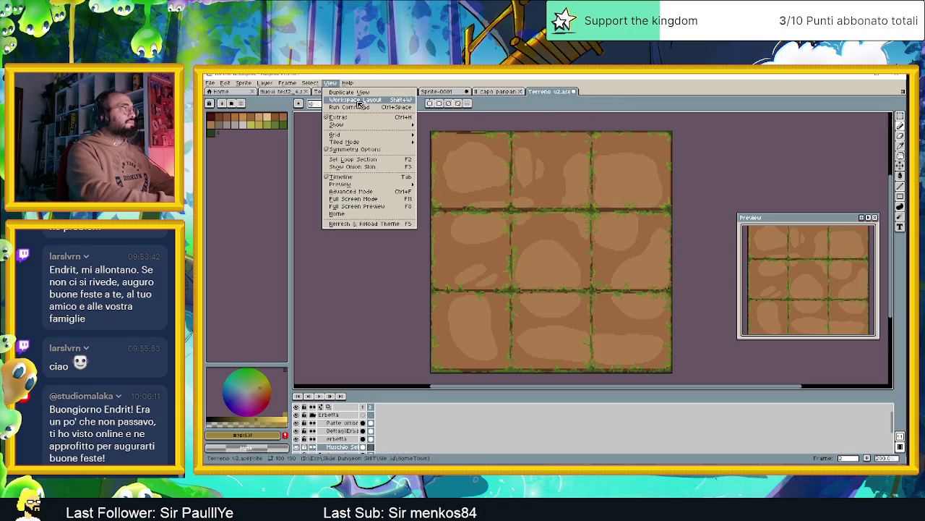
{"action": "mouse_move", "coordinate": [337, 125]}
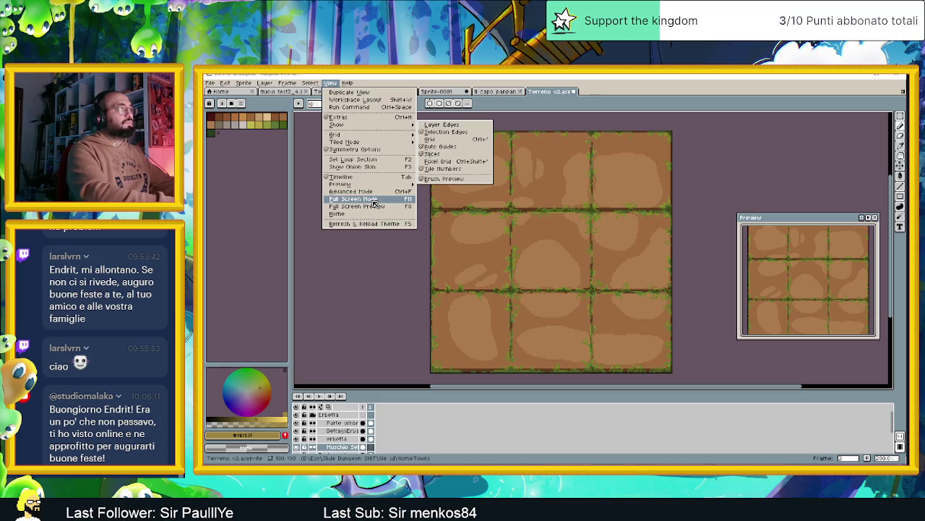
{"action": "left_click", "coordinate": [375, 201]}
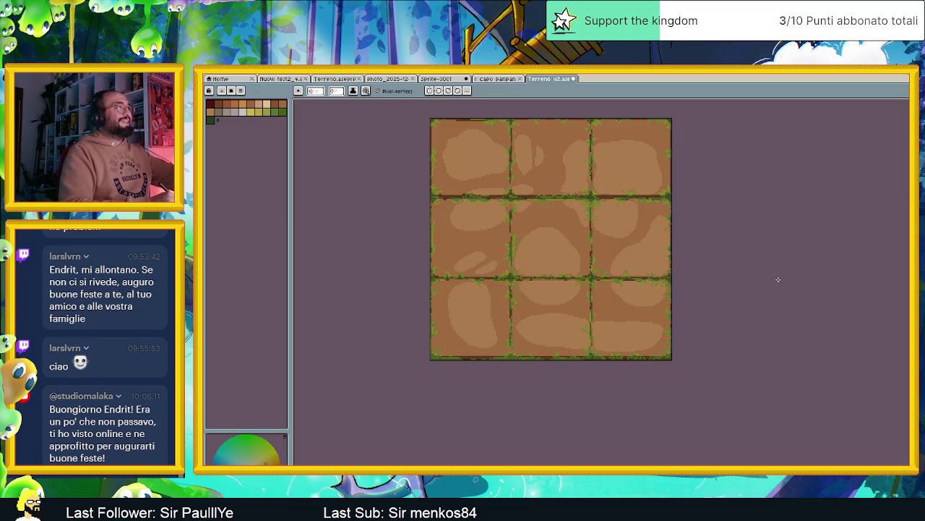
{"action": "key", "text": "Tab"}
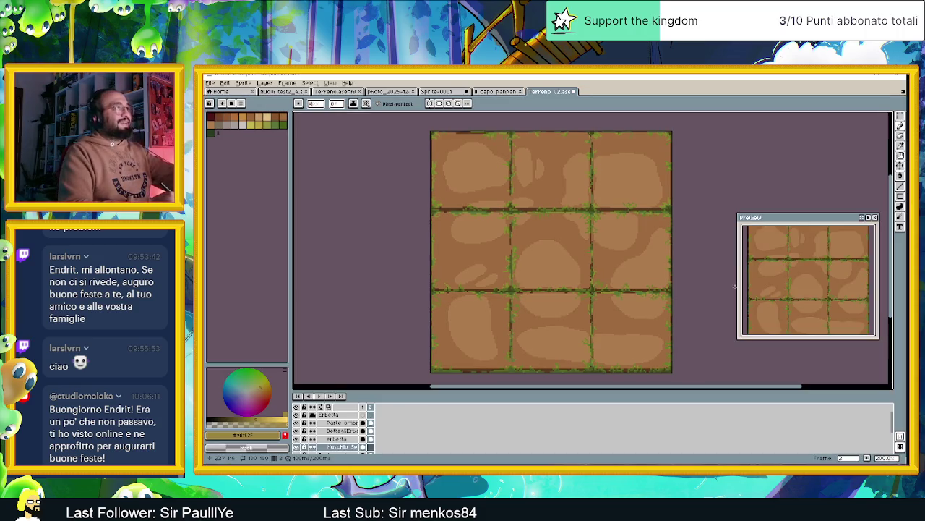
- Turn off View > Advanced Mode to hide the extra panels
{"action": "left_click", "coordinate": [330, 83]}
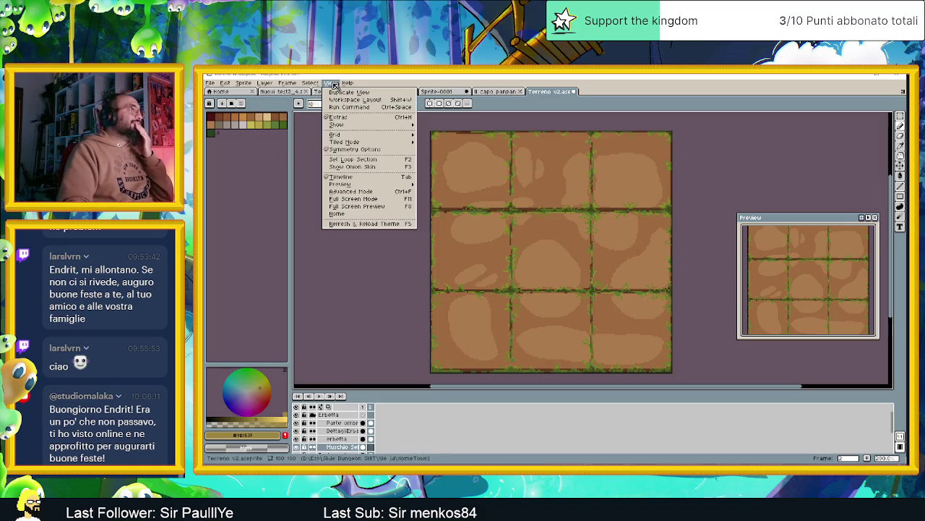
{"action": "left_click", "coordinate": [387, 192]}
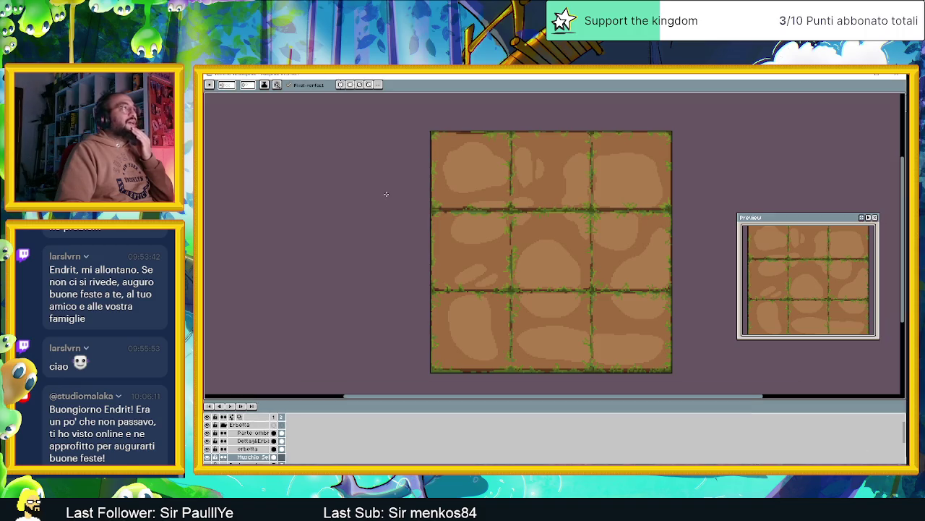
{"action": "left_click_drag", "start_coordinate": [583, 224], "coordinate": [537, 222]}
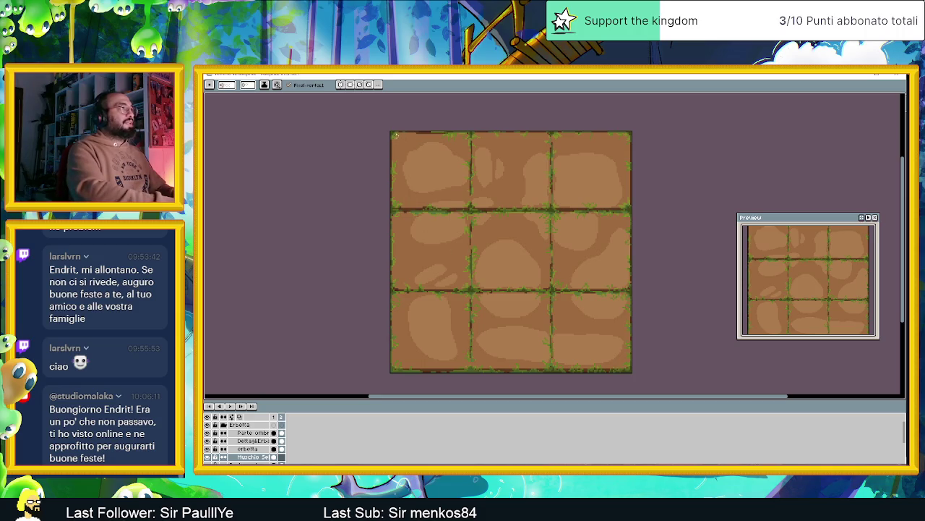
- Set a round size-5 brush, then switch to Chrome and open a new tab
{"action": "left_click", "coordinate": [210, 84]}
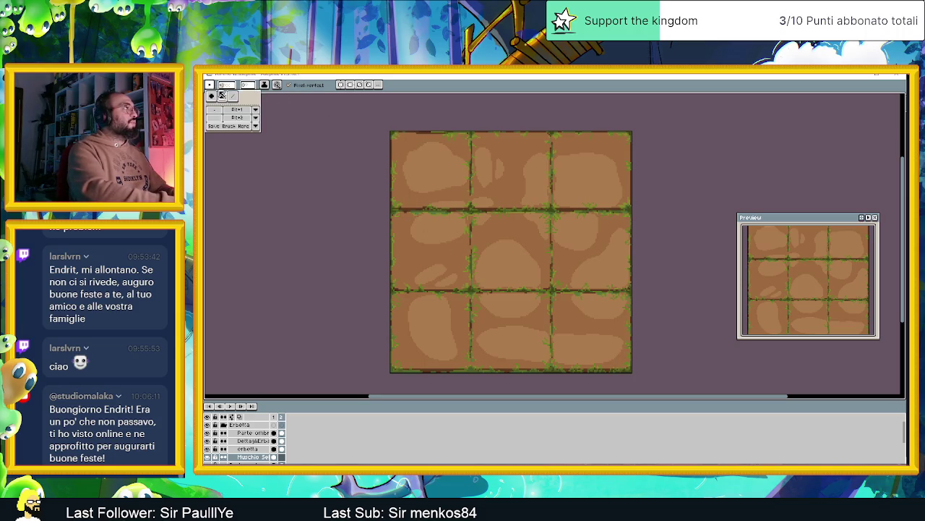
{"action": "left_click", "coordinate": [212, 96]}
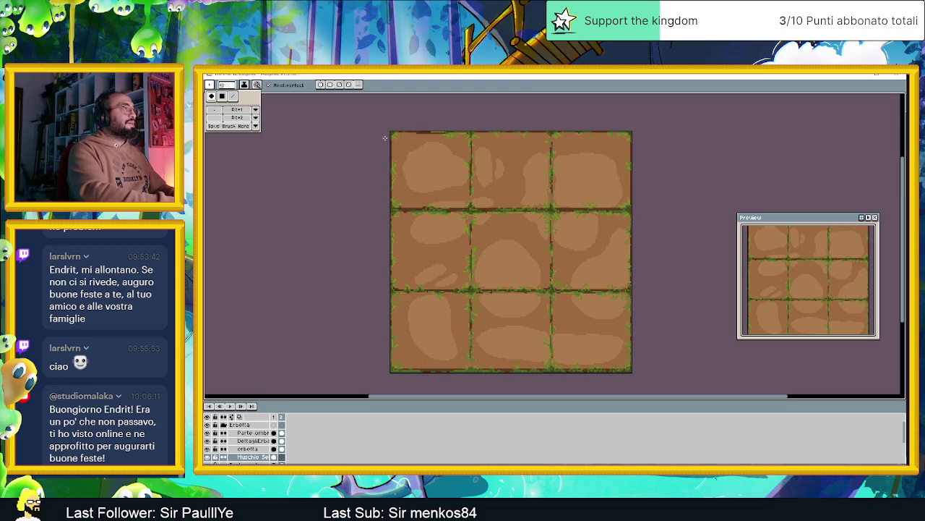
{"action": "left_click", "coordinate": [230, 86]}
{"action": "left_click_drag", "start_coordinate": [239, 96], "coordinate": [243, 96]}
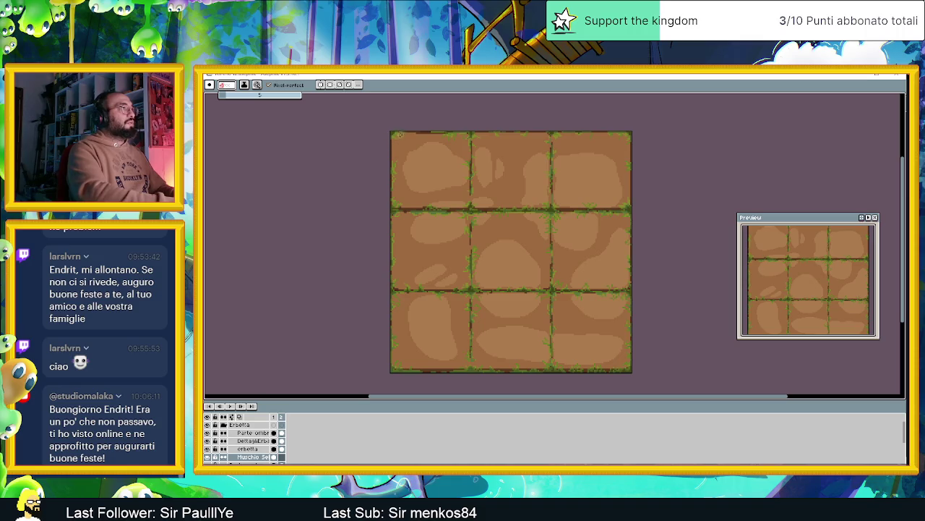
{"action": "left_click", "coordinate": [400, 135]}
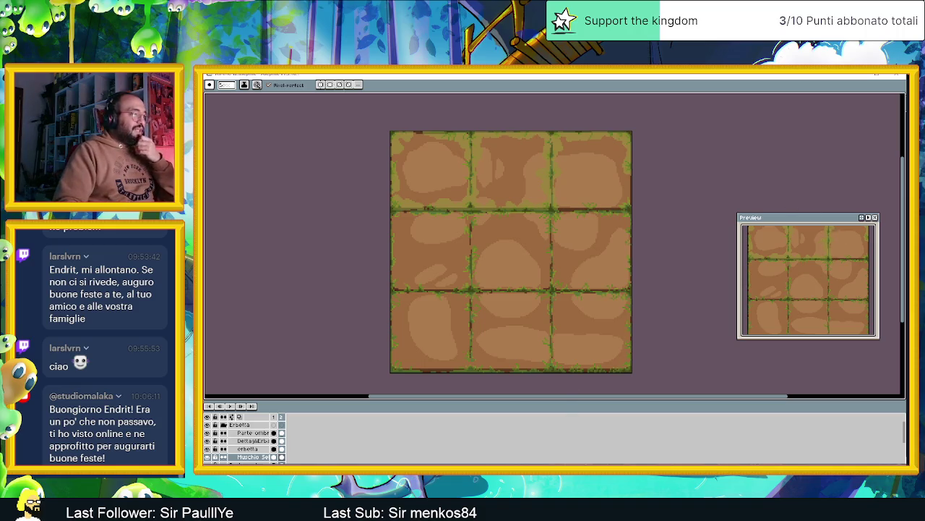
{"action": "key", "text": "alt+Tab"}
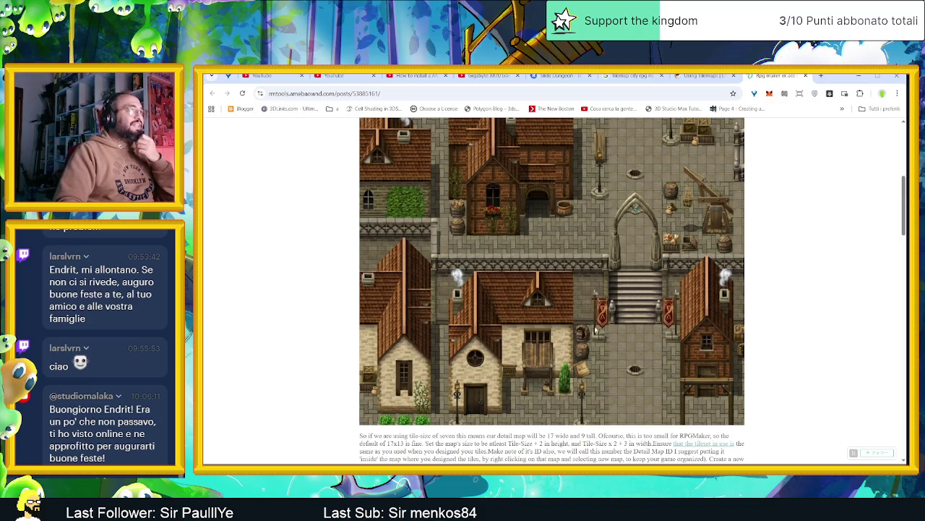
{"action": "left_click", "coordinate": [821, 75]}
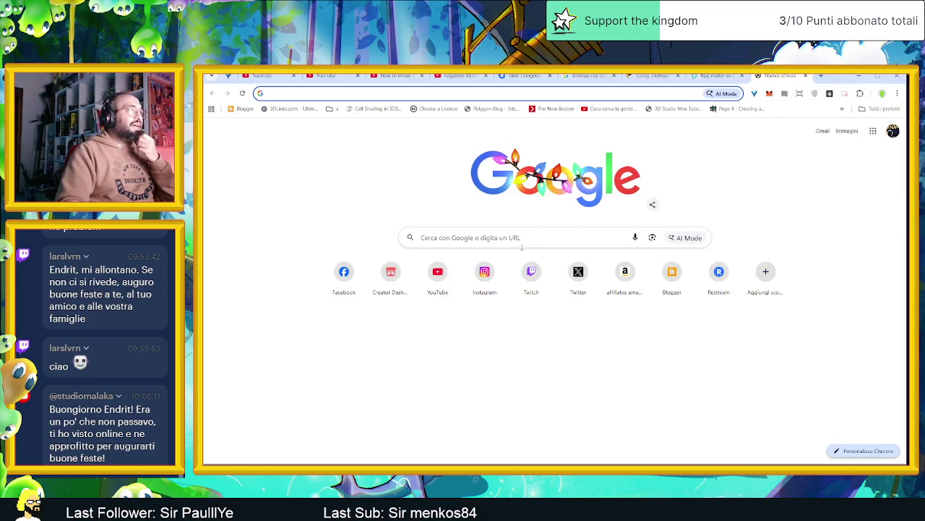
- Open Instagram, search for the artist's account name and open the profile
{"action": "left_click", "coordinate": [484, 287]}
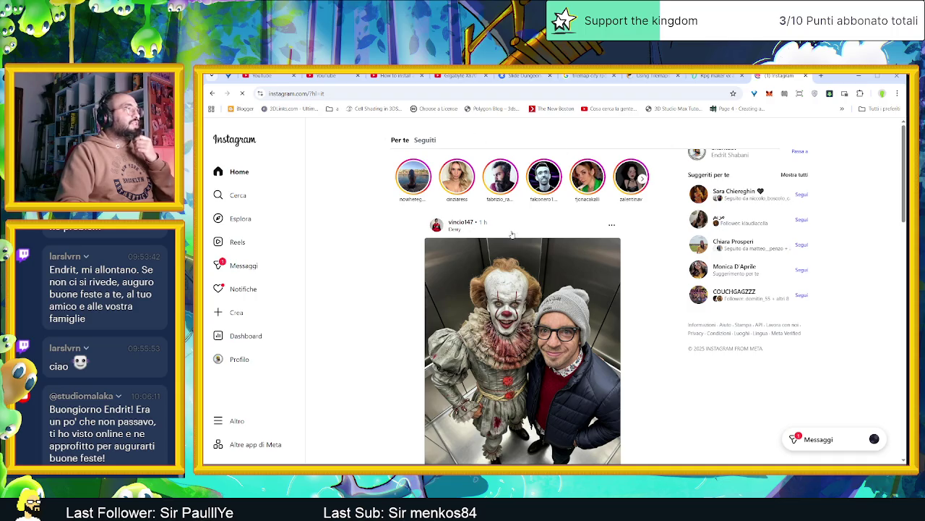
{"action": "left_click", "coordinate": [238, 196]}
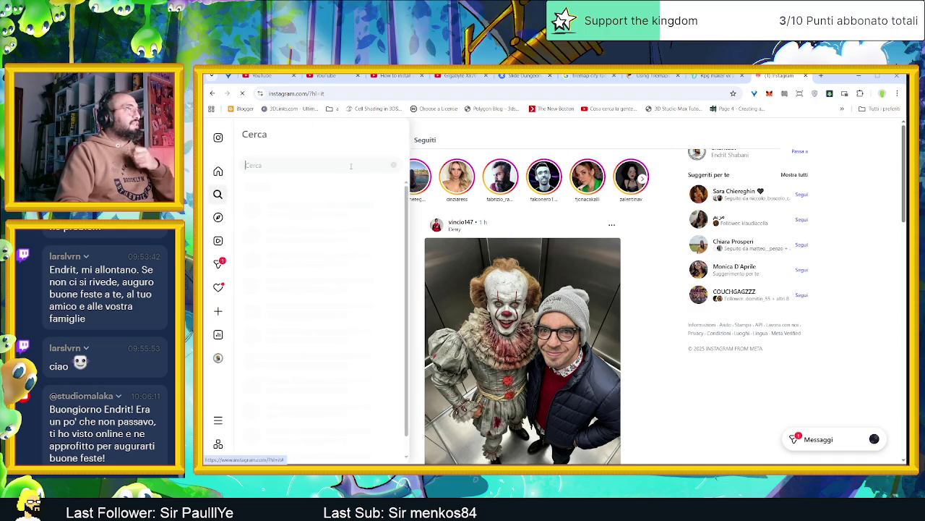
{"action": "type", "text": "blak"}
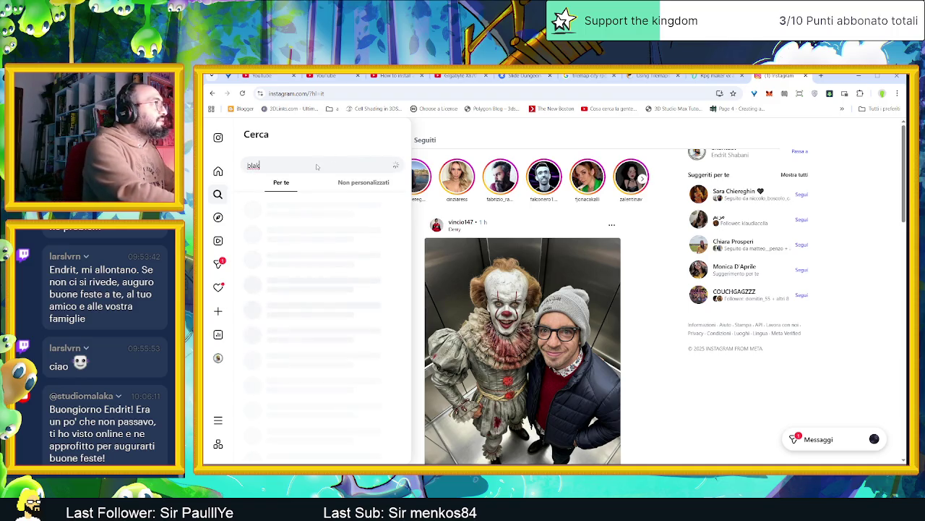
{"action": "type", "text": "ca"}
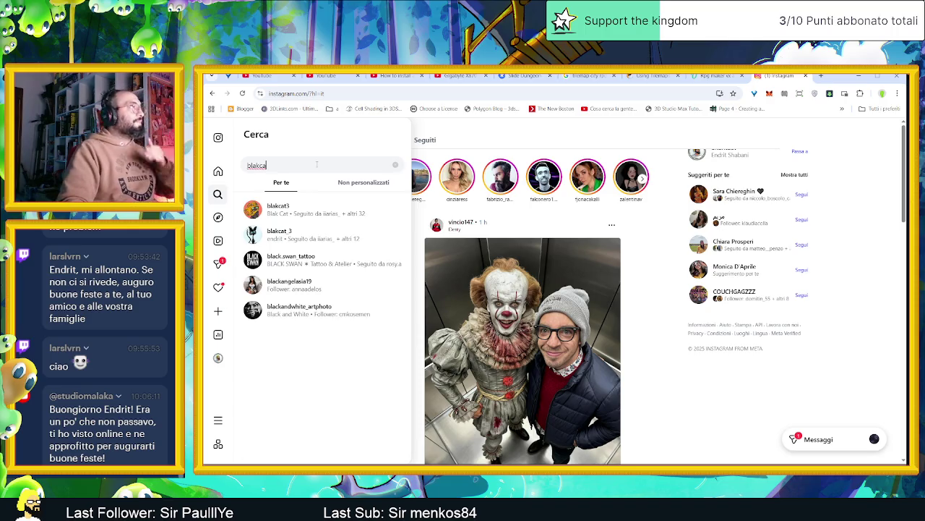
{"action": "left_click", "coordinate": [323, 235]}
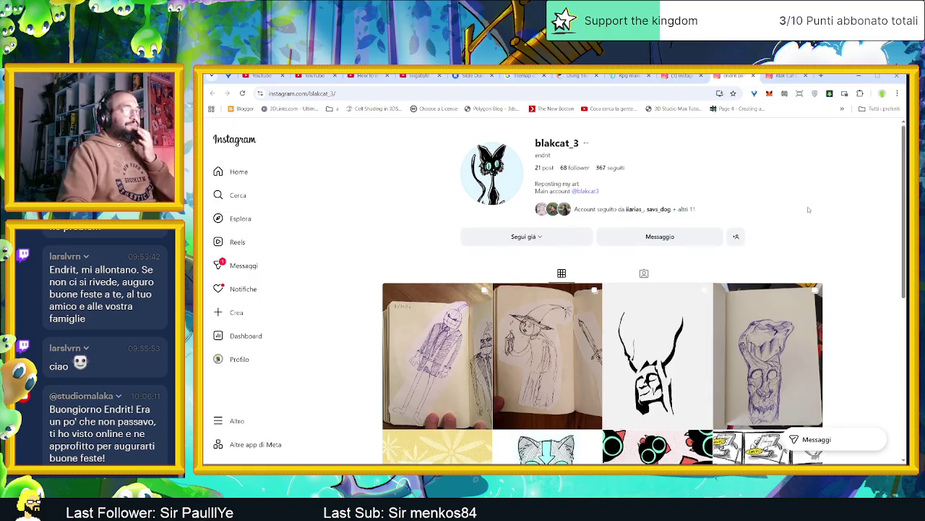
- Scroll the artist's profile grid and open the vampire-cat post
{"action": "scroll", "coordinate": [807, 206], "scroll_direction": "down", "scroll_amount": 1}
{"action": "scroll", "coordinate": [832, 217], "scroll_direction": "down", "scroll_amount": 1}
{"action": "scroll", "coordinate": [860, 228], "scroll_direction": "up", "scroll_amount": 1}
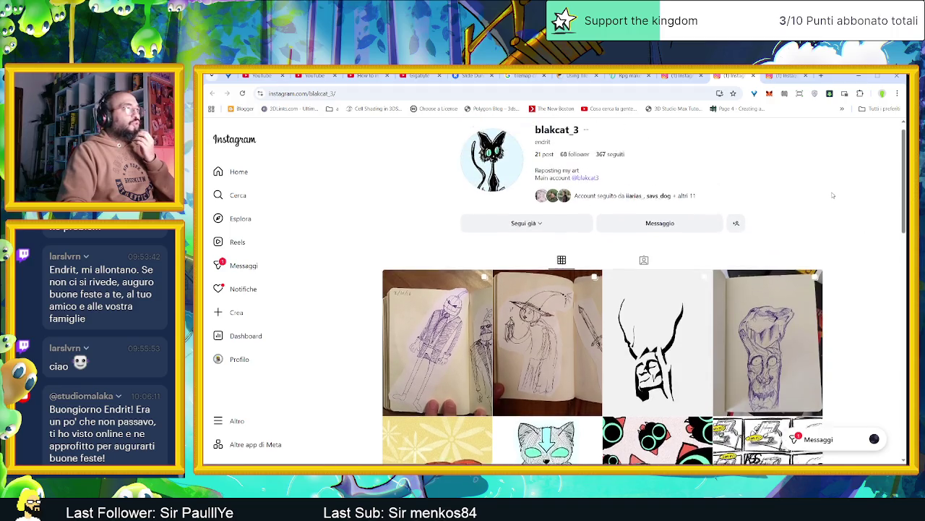
{"action": "scroll", "coordinate": [853, 238], "scroll_direction": "down", "scroll_amount": 1}
{"action": "scroll", "coordinate": [848, 245], "scroll_direction": "down", "scroll_amount": 1}
{"action": "scroll", "coordinate": [847, 248], "scroll_direction": "down", "scroll_amount": 1}
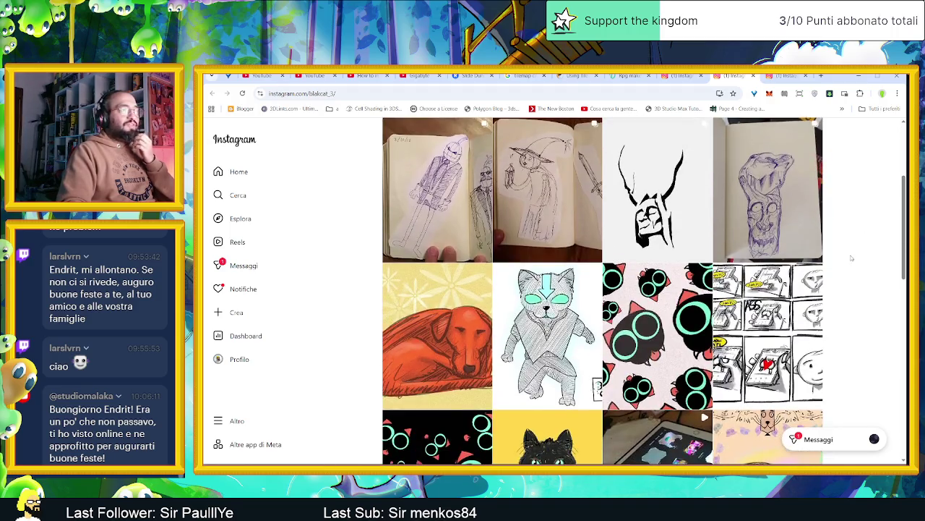
{"action": "scroll", "coordinate": [849, 257], "scroll_direction": "down", "scroll_amount": 1}
{"action": "scroll", "coordinate": [853, 264], "scroll_direction": "down", "scroll_amount": 1}
{"action": "scroll", "coordinate": [858, 273], "scroll_direction": "down", "scroll_amount": 1}
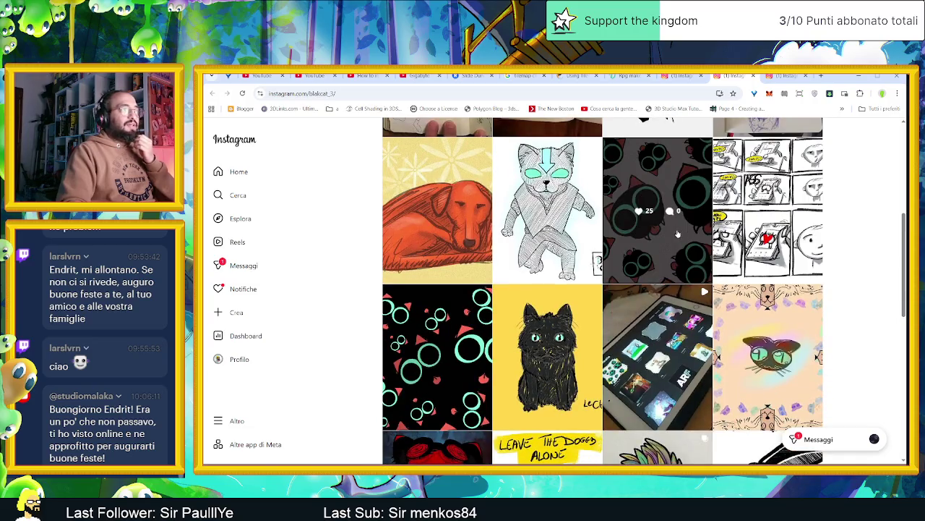
{"action": "left_click", "coordinate": [683, 268]}
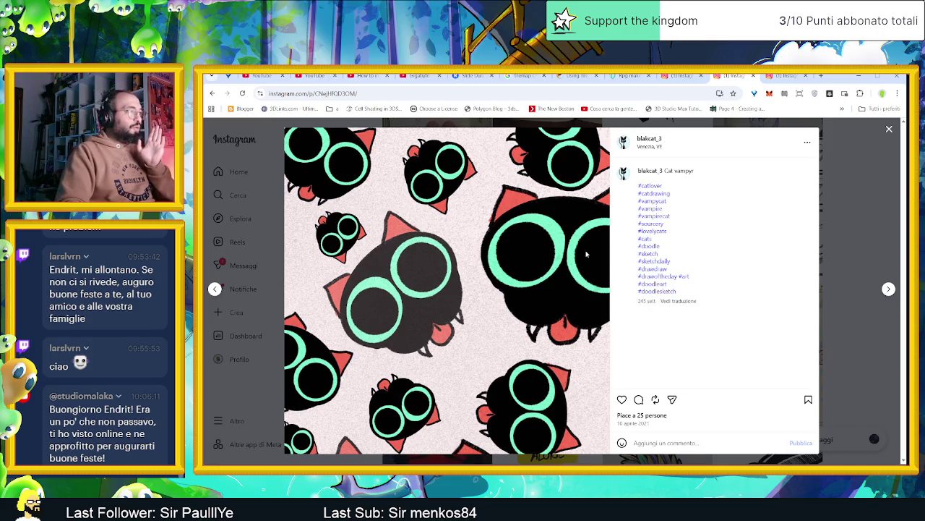
- Save the vampire-cat post page to the Download folder via Salva con nome
{"action": "right_click", "coordinate": [522, 265]}
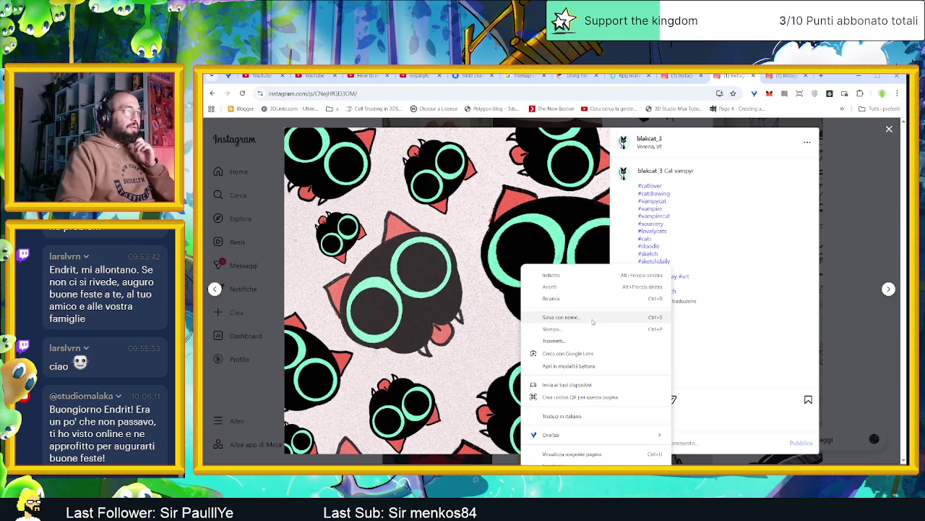
{"action": "left_click", "coordinate": [561, 317]}
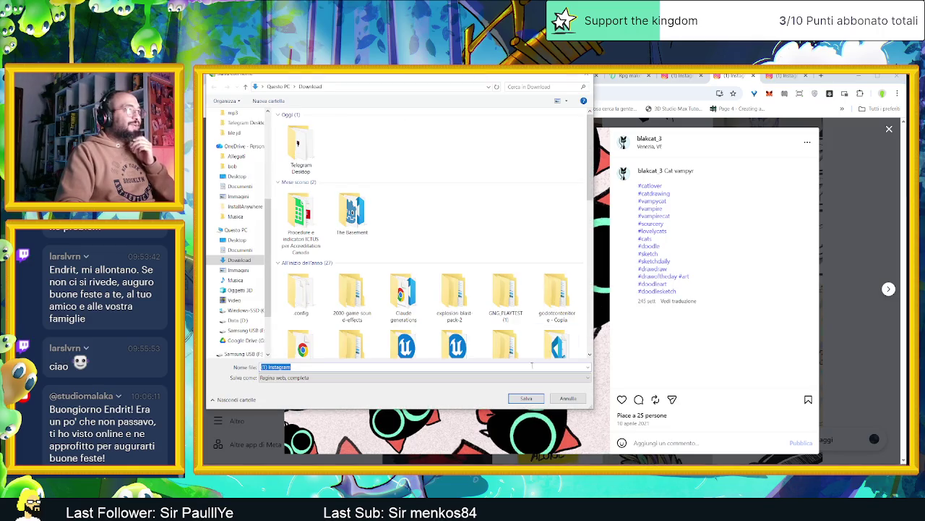
{"action": "left_click", "coordinate": [526, 398]}
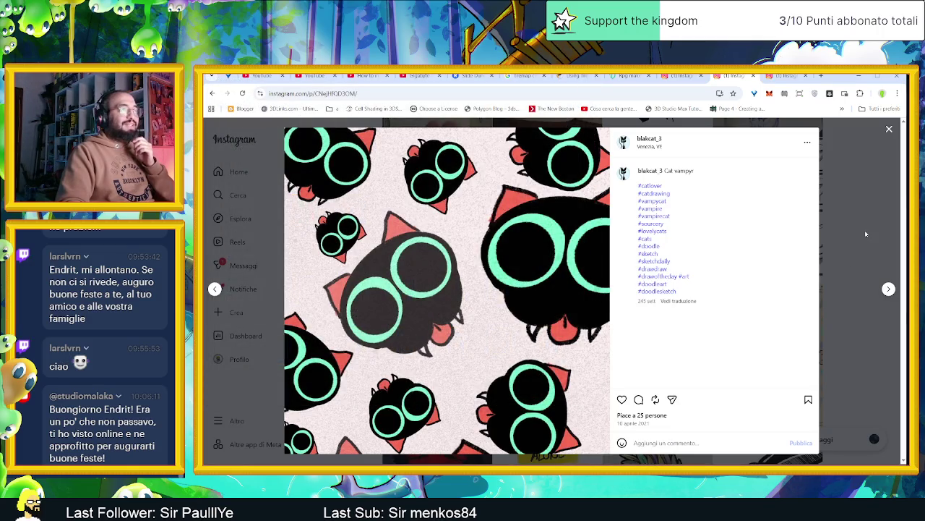
{"action": "left_click", "coordinate": [866, 234]}
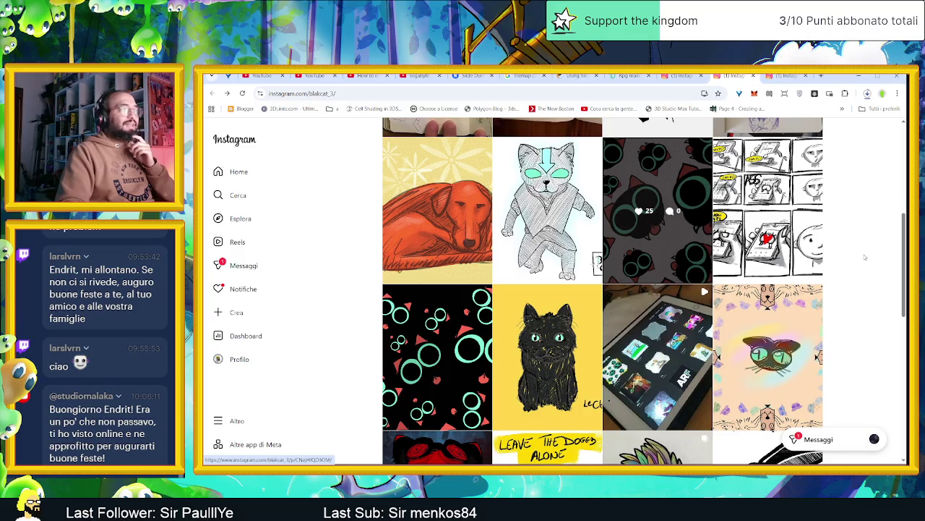
- Open the Blak Cat sketch post, view the next forest painting, then close it
{"action": "scroll", "coordinate": [859, 262], "scroll_direction": "down", "scroll_amount": 2}
{"action": "scroll", "coordinate": [850, 267], "scroll_direction": "down", "scroll_amount": 1}
{"action": "scroll", "coordinate": [850, 267], "scroll_direction": "down", "scroll_amount": 1}
{"action": "scroll", "coordinate": [850, 267], "scroll_direction": "down", "scroll_amount": 1}
{"action": "scroll", "coordinate": [850, 267], "scroll_direction": "down", "scroll_amount": 1}
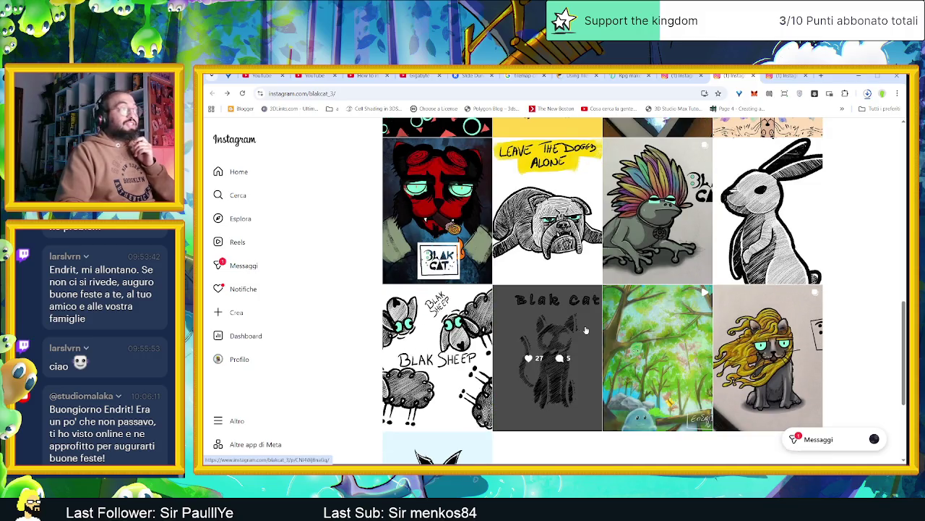
{"action": "left_click", "coordinate": [587, 327]}
{"action": "left_click", "coordinate": [888, 289]}
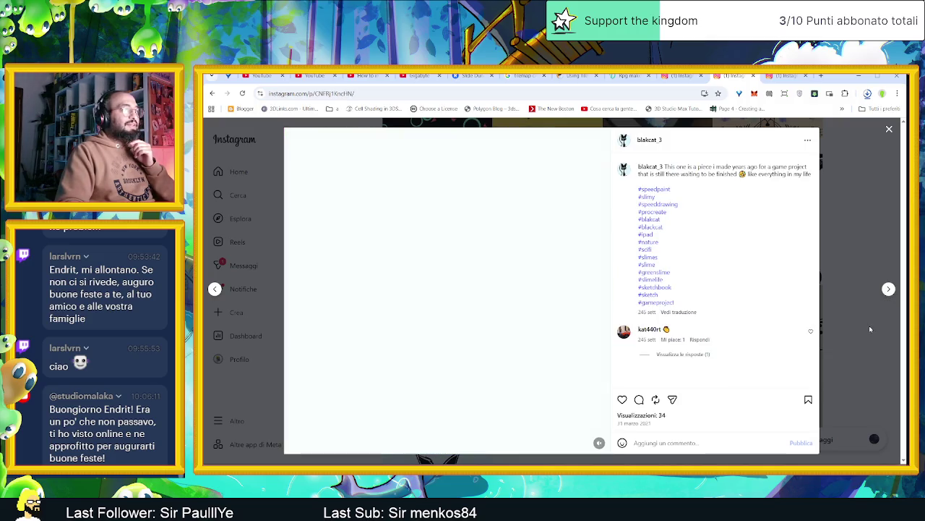
{"action": "left_click", "coordinate": [869, 326]}
- Scroll further down and open the golden-haired cat post
{"action": "scroll", "coordinate": [843, 332], "scroll_direction": "down", "scroll_amount": 2}
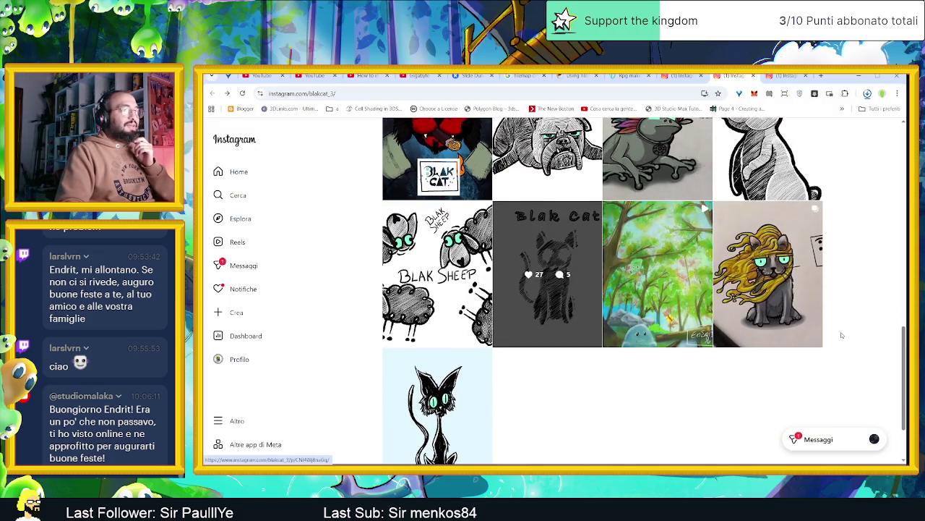
{"action": "scroll", "coordinate": [841, 334], "scroll_direction": "down", "scroll_amount": 2}
{"action": "left_click", "coordinate": [800, 226]}
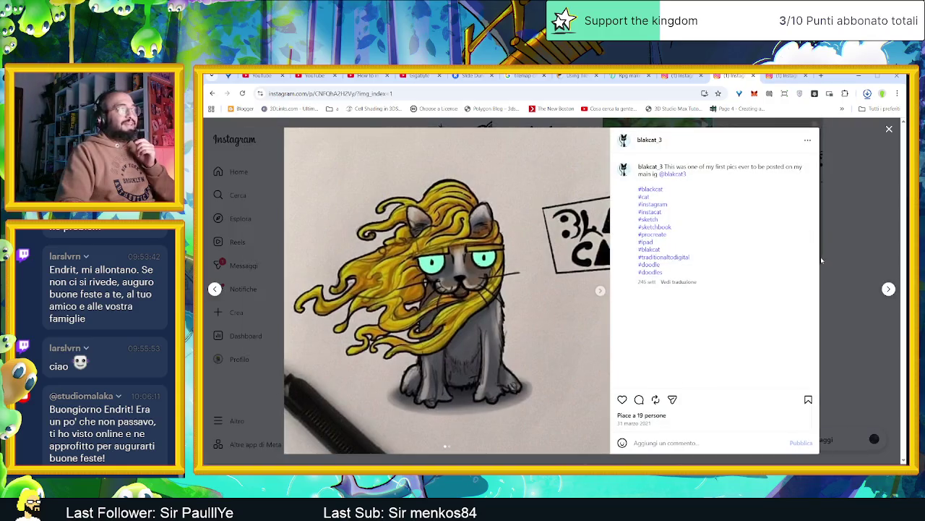
{"action": "left_click", "coordinate": [871, 218]}
{"action": "key", "text": "ctrl+Tab"}
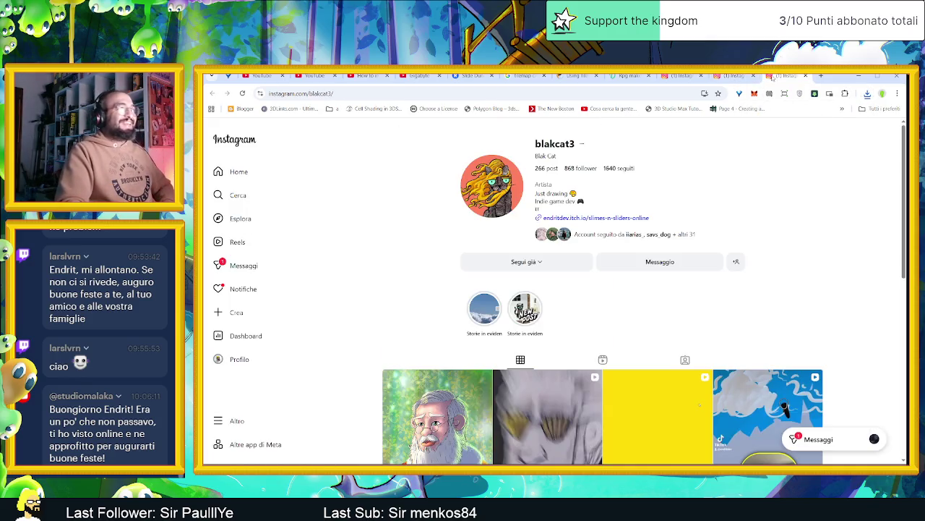
{"action": "scroll", "coordinate": [828, 264], "scroll_direction": "down", "scroll_amount": 2}
{"action": "scroll", "coordinate": [827, 265], "scroll_direction": "down", "scroll_amount": 2}
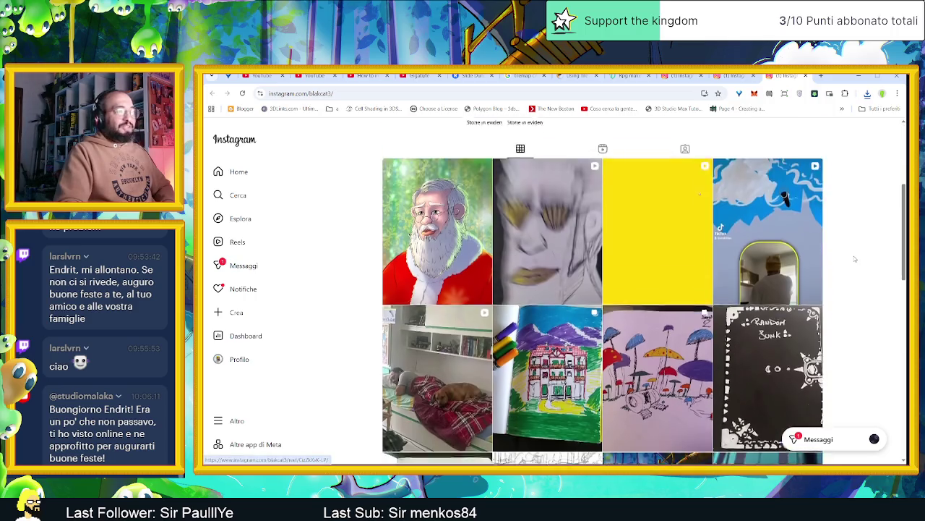
{"action": "scroll", "coordinate": [846, 260], "scroll_direction": "down", "scroll_amount": 2}
{"action": "scroll", "coordinate": [855, 259], "scroll_direction": "down", "scroll_amount": 1}
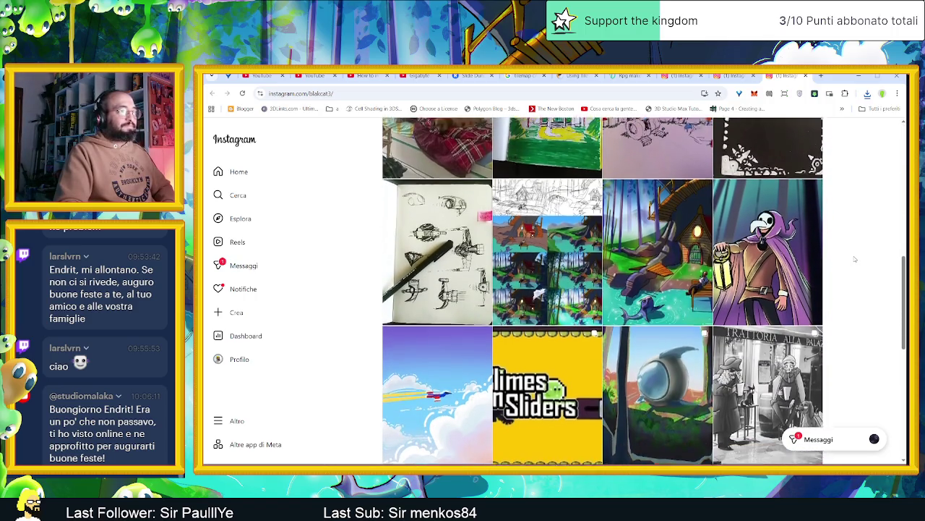
{"action": "scroll", "coordinate": [855, 259], "scroll_direction": "down", "scroll_amount": 1}
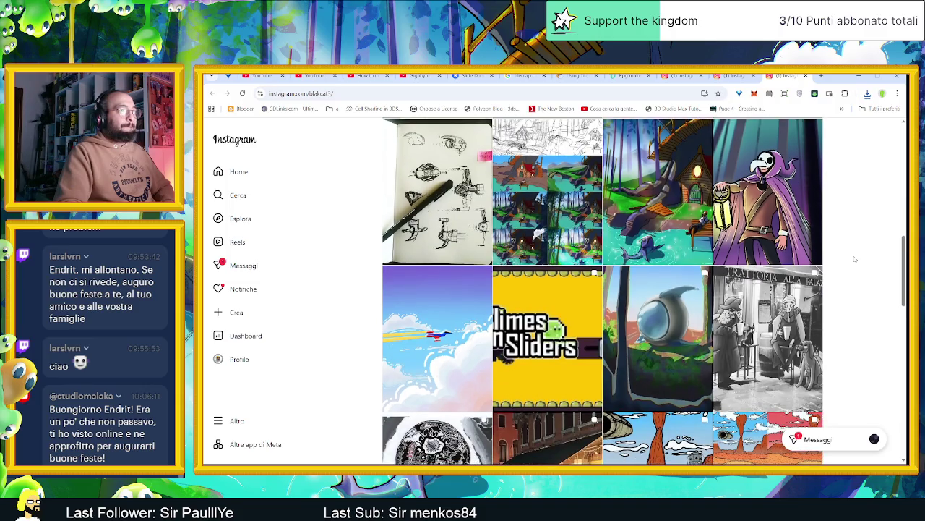
{"action": "scroll", "coordinate": [855, 259], "scroll_direction": "down", "scroll_amount": 1}
{"action": "scroll", "coordinate": [854, 258], "scroll_direction": "down", "scroll_amount": 2}
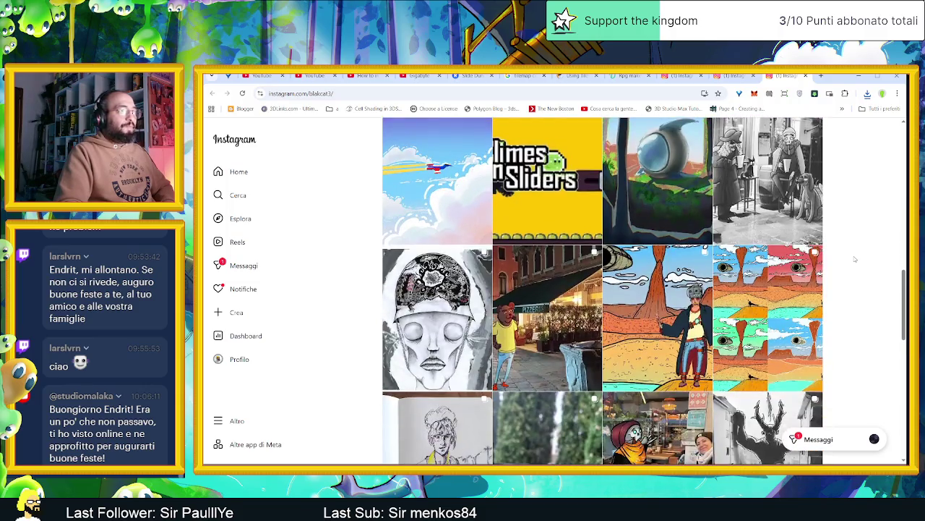
{"action": "left_click", "coordinate": [777, 191]}
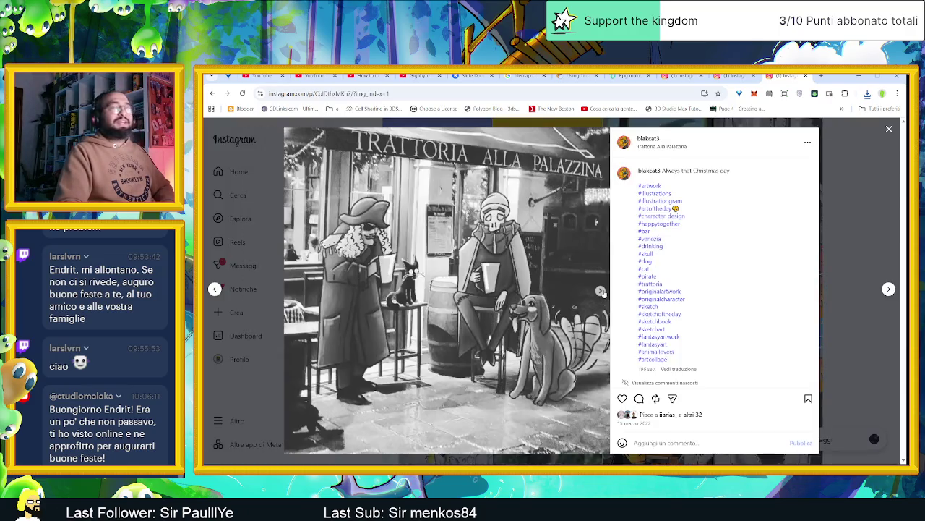
{"action": "left_click", "coordinate": [602, 291]}
{"action": "left_click", "coordinate": [601, 291]}
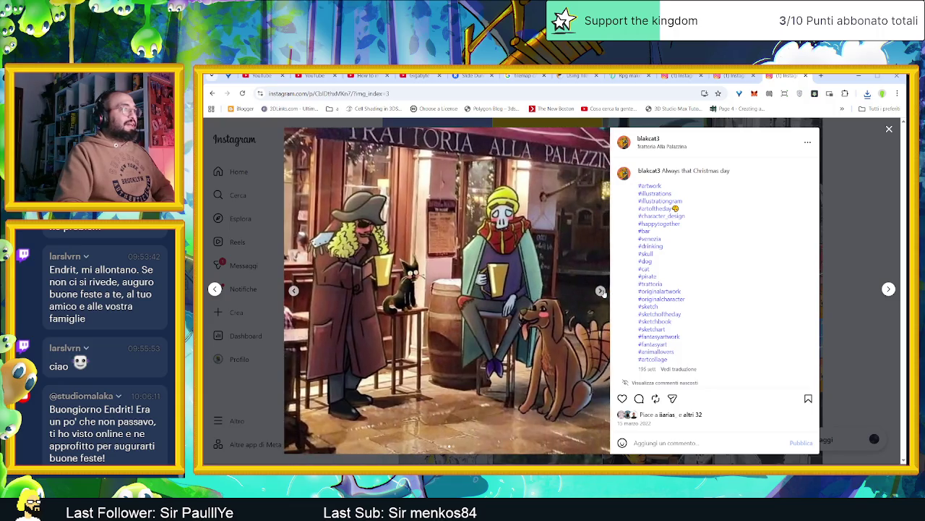
{"action": "left_click", "coordinate": [601, 291]}
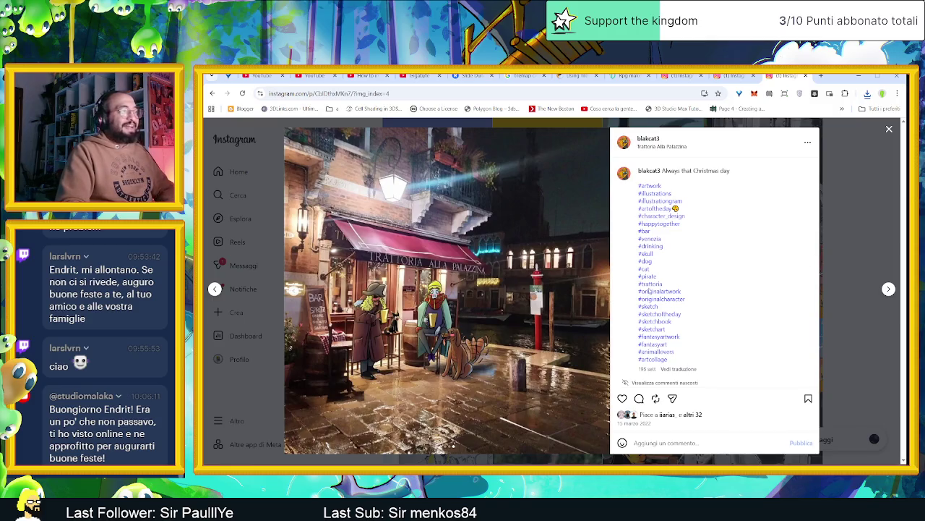
{"action": "left_click", "coordinate": [865, 229]}
{"action": "left_click", "coordinate": [603, 292]}
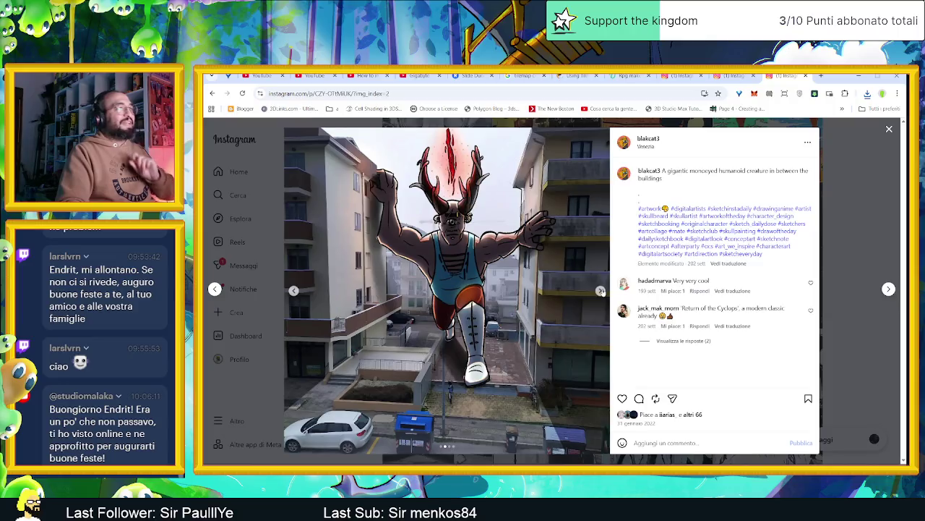
{"action": "left_click", "coordinate": [601, 291]}
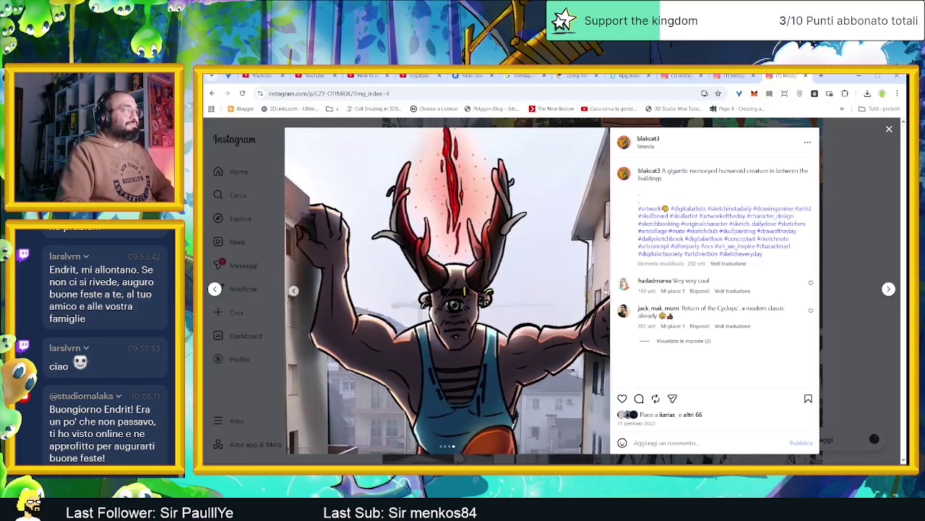
{"action": "left_click", "coordinate": [869, 235]}
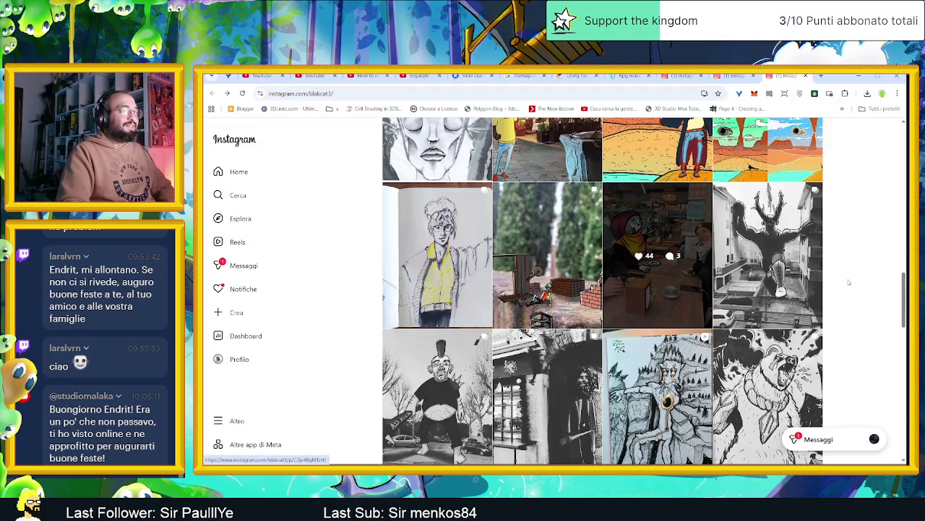
{"action": "scroll", "coordinate": [850, 285], "scroll_direction": "down", "scroll_amount": 3}
{"action": "scroll", "coordinate": [850, 285], "scroll_direction": "down", "scroll_amount": 2}
{"action": "scroll", "coordinate": [850, 285], "scroll_direction": "down", "scroll_amount": 2}
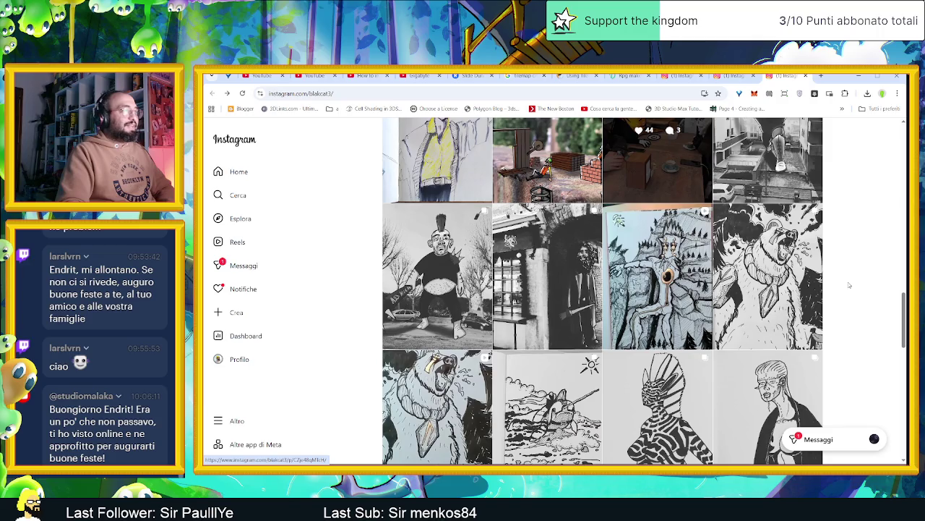
{"action": "left_click", "coordinate": [463, 289]}
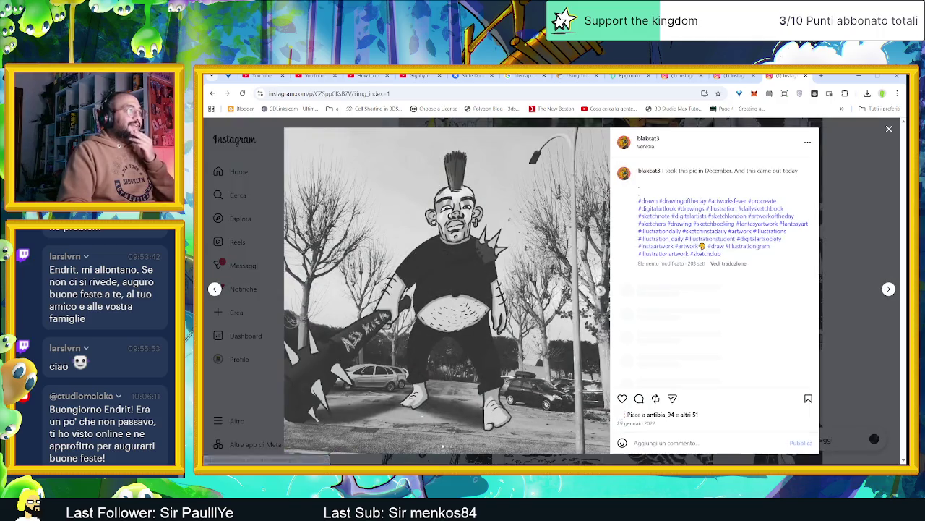
{"action": "left_click", "coordinate": [601, 291]}
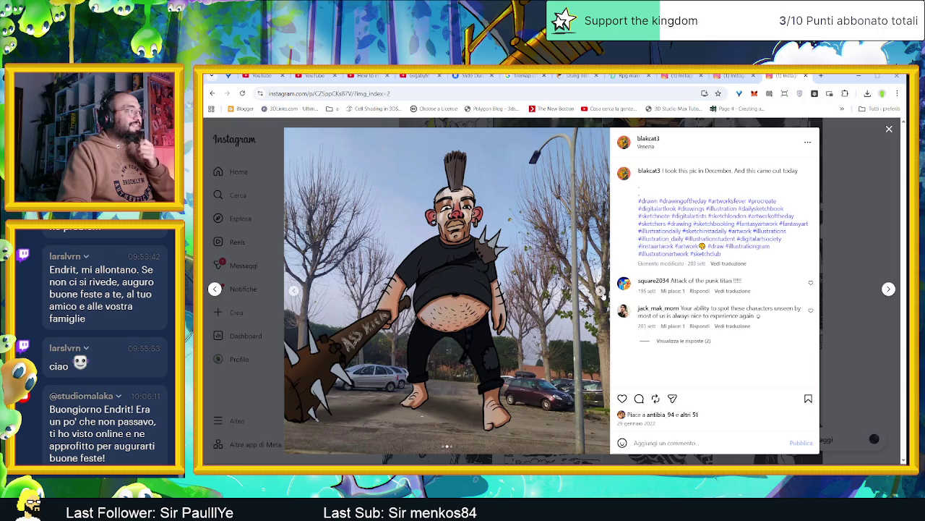
{"action": "left_click", "coordinate": [602, 292]}
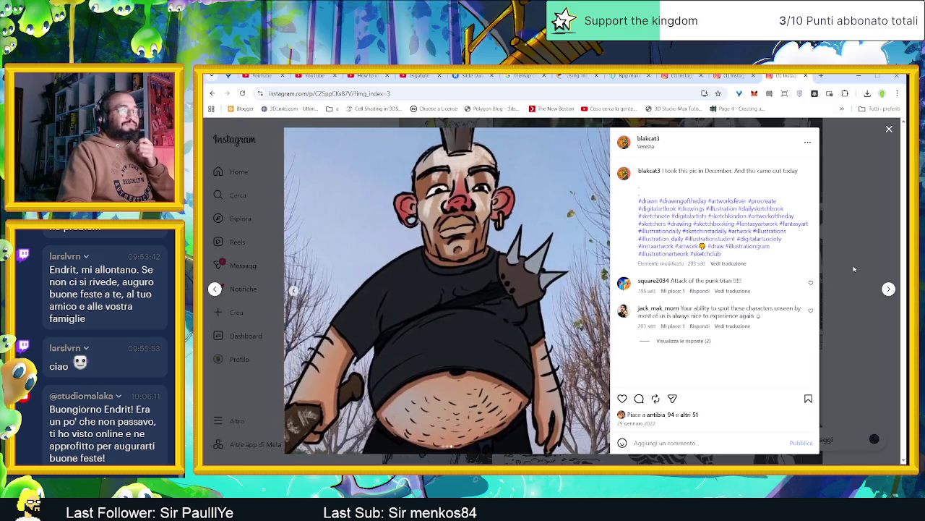
{"action": "left_click", "coordinate": [890, 129]}
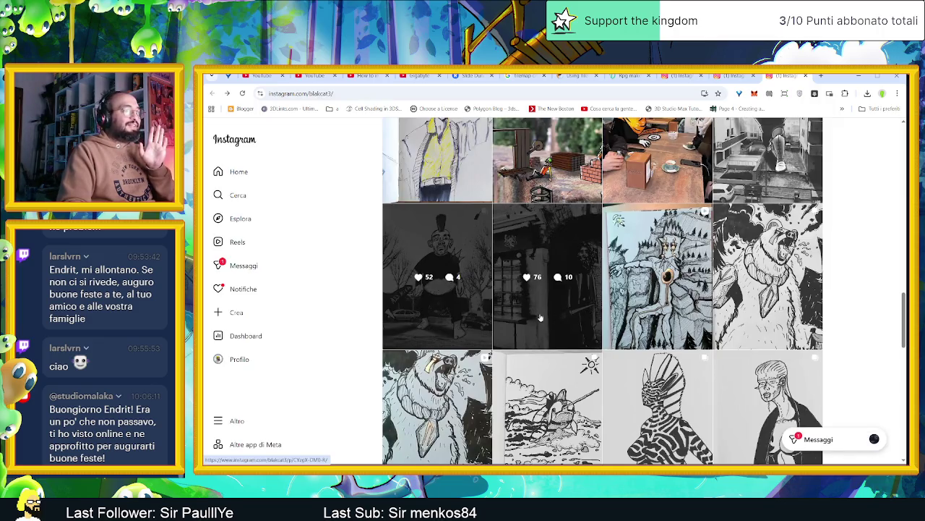
{"action": "left_click", "coordinate": [589, 311]}
{"action": "left_click", "coordinate": [602, 291]}
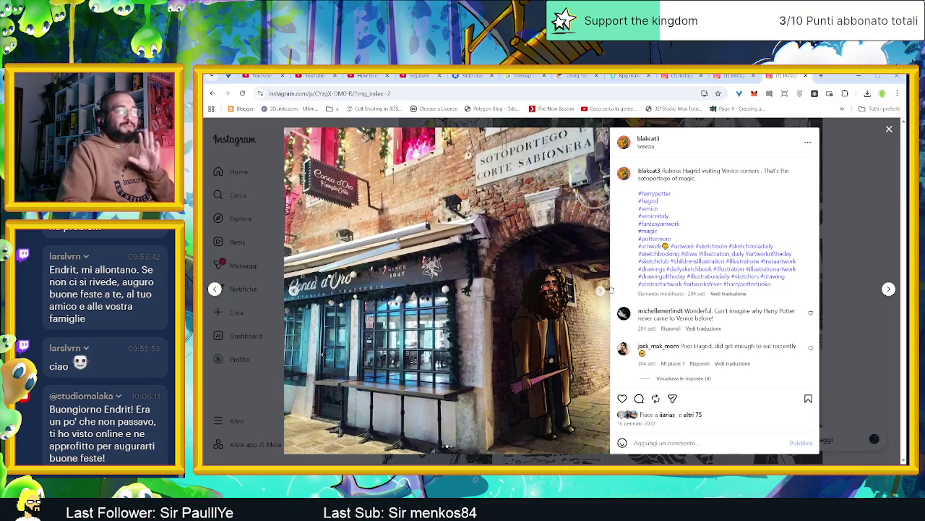
{"action": "left_click", "coordinate": [599, 291]}
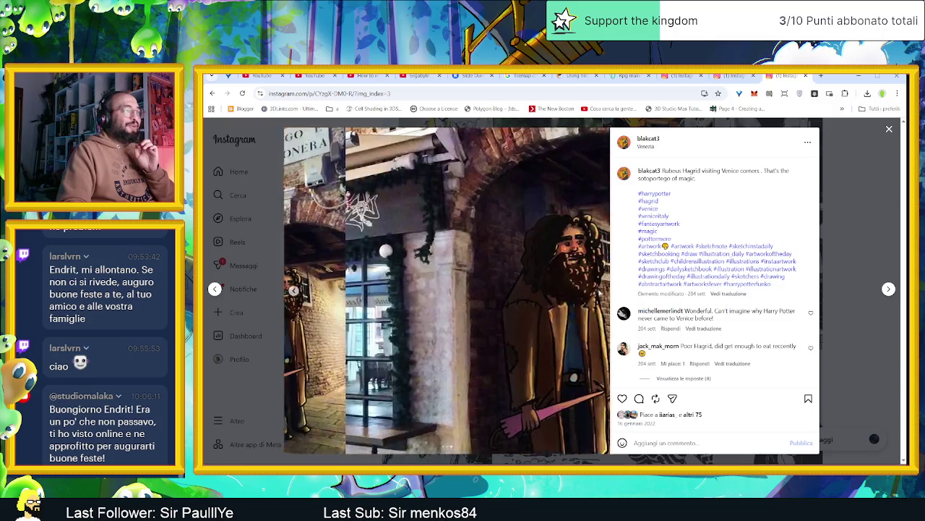
{"action": "left_click", "coordinate": [887, 215]}
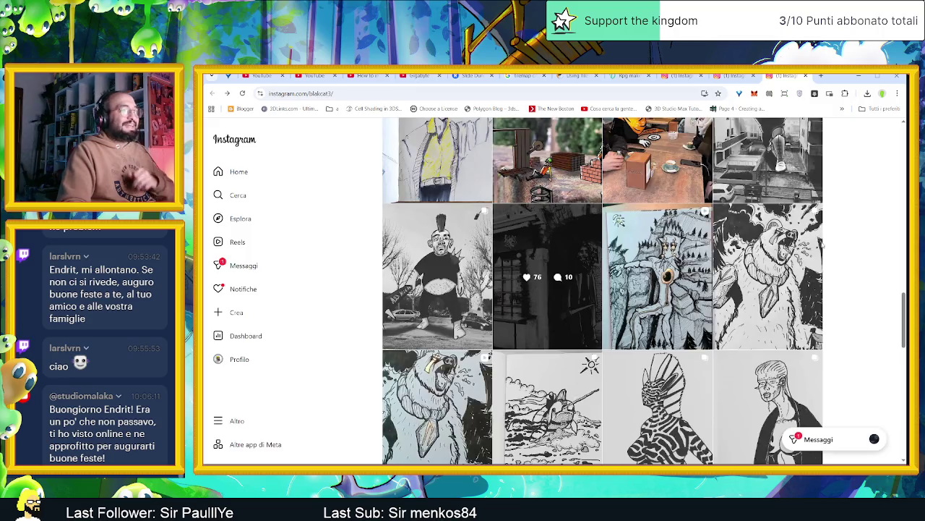
{"action": "left_click", "coordinate": [662, 329]}
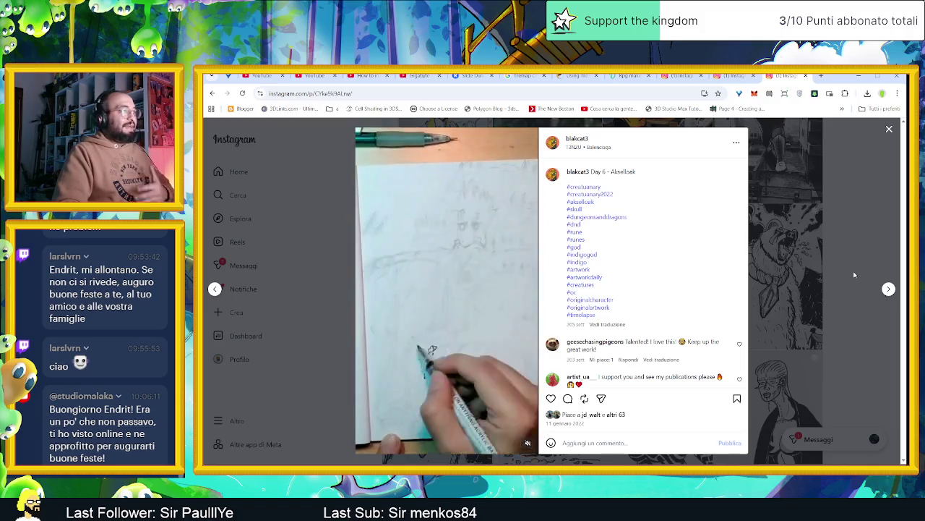
{"action": "left_click", "coordinate": [854, 274]}
{"action": "left_click", "coordinate": [766, 307]}
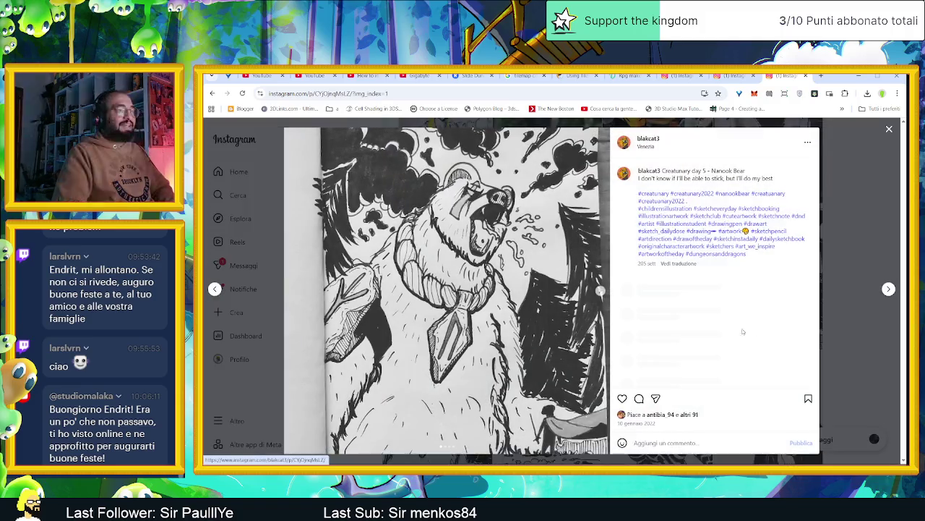
{"action": "left_click", "coordinate": [601, 291]}
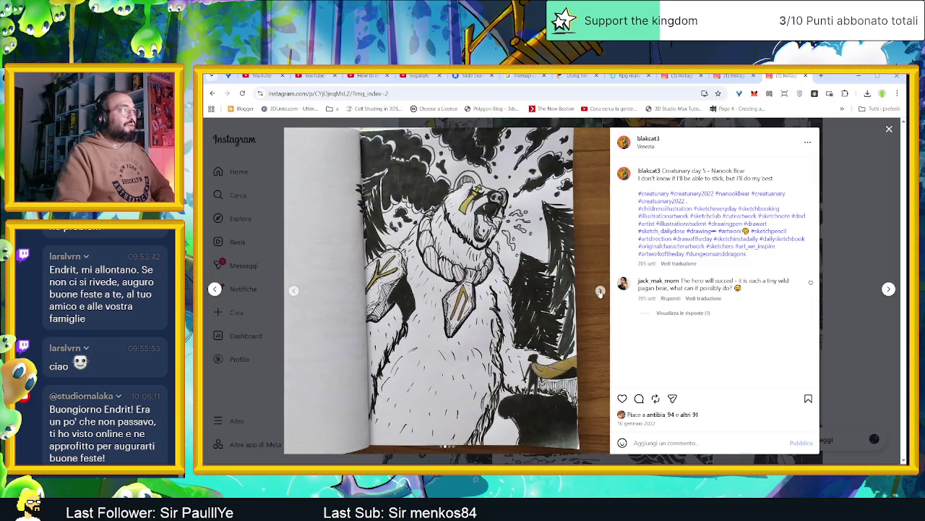
{"action": "left_click", "coordinate": [600, 290]}
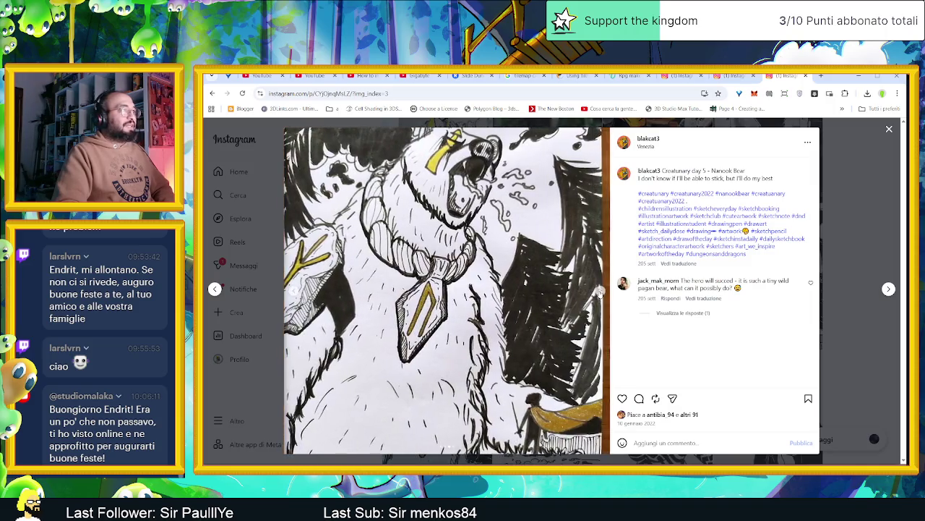
{"action": "left_click", "coordinate": [599, 292]}
{"action": "left_click", "coordinate": [867, 251]}
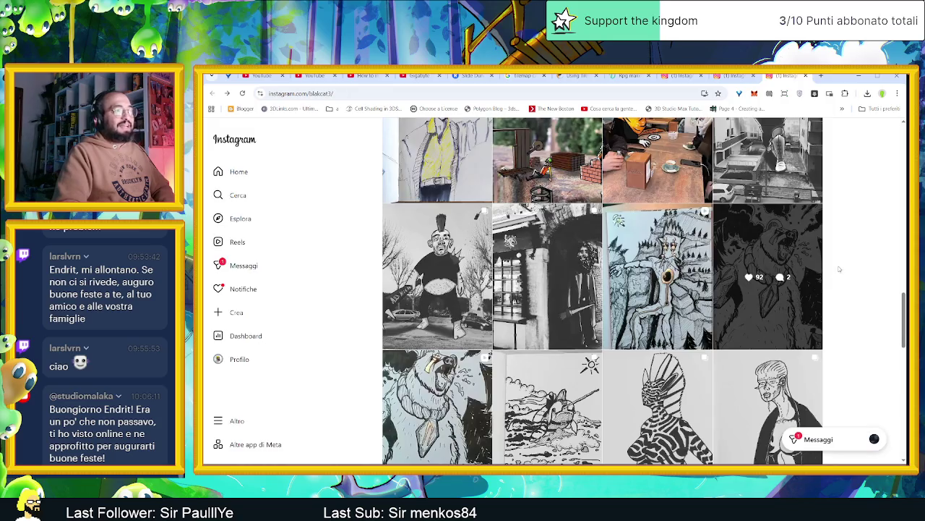
{"action": "scroll", "coordinate": [816, 323], "scroll_direction": "down", "scroll_amount": 1}
{"action": "scroll", "coordinate": [816, 324], "scroll_direction": "down", "scroll_amount": 1}
{"action": "scroll", "coordinate": [843, 323], "scroll_direction": "down", "scroll_amount": 1}
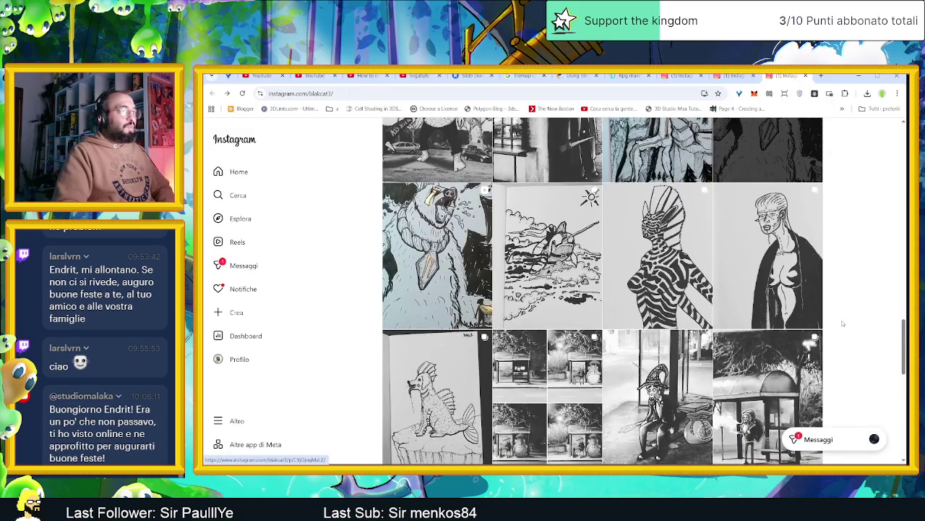
{"action": "scroll", "coordinate": [850, 323], "scroll_direction": "down", "scroll_amount": 1}
{"action": "scroll", "coordinate": [850, 322], "scroll_direction": "down", "scroll_amount": 2}
{"action": "scroll", "coordinate": [848, 318], "scroll_direction": "up", "scroll_amount": 2}
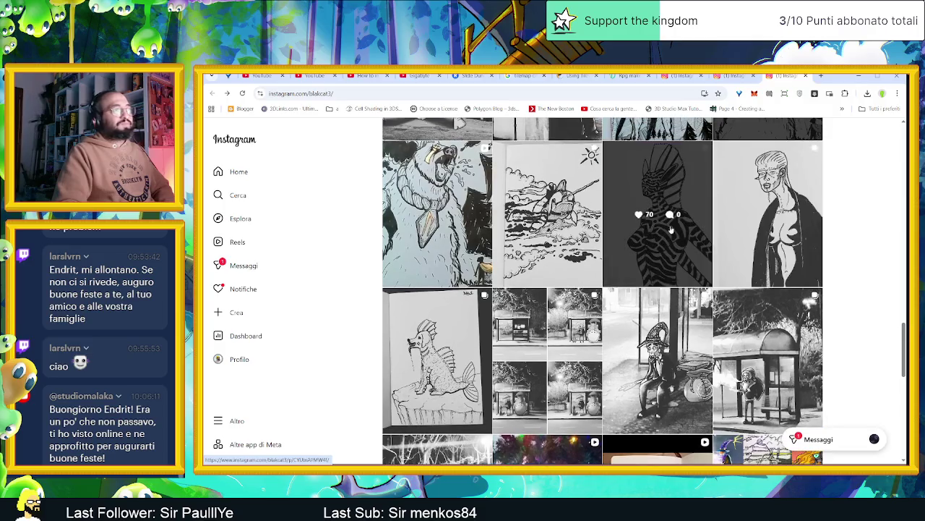
- View all images of the four-panel Totoro bus-stop post, then close it
{"action": "scroll", "coordinate": [851, 284], "scroll_direction": "down", "scroll_amount": 1}
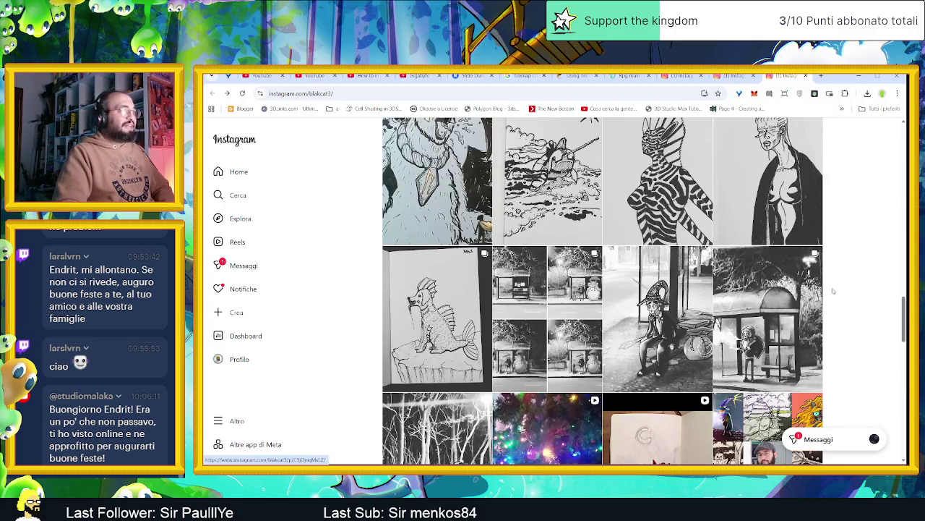
{"action": "left_click", "coordinate": [546, 353]}
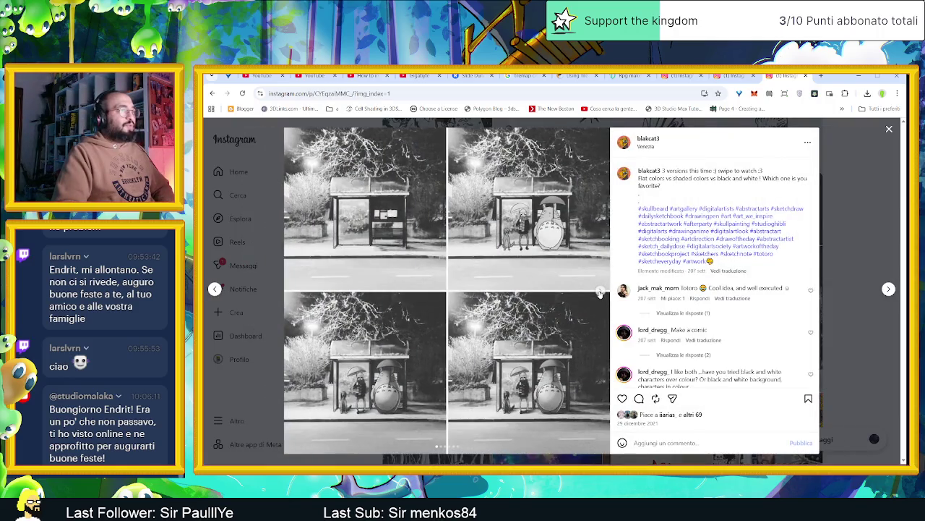
{"action": "left_click", "coordinate": [601, 291]}
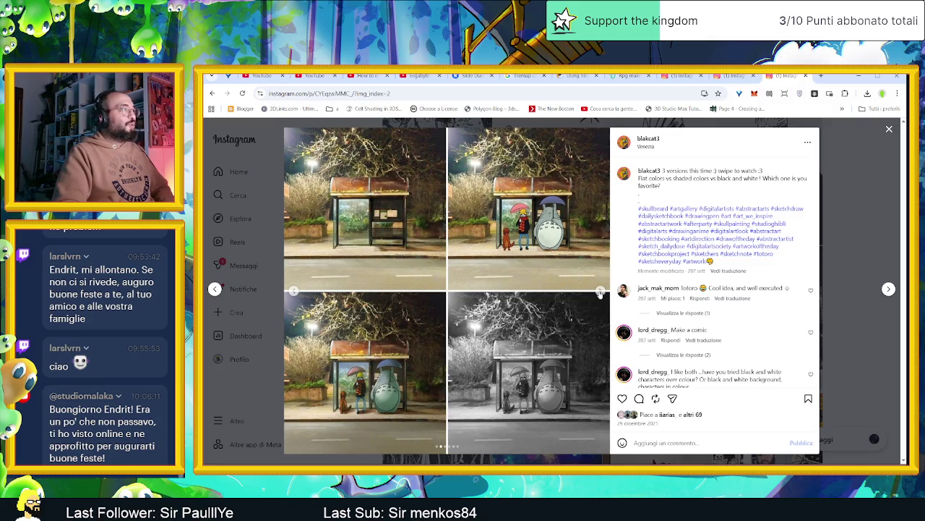
{"action": "left_click", "coordinate": [600, 292]}
{"action": "left_click", "coordinate": [600, 292]}
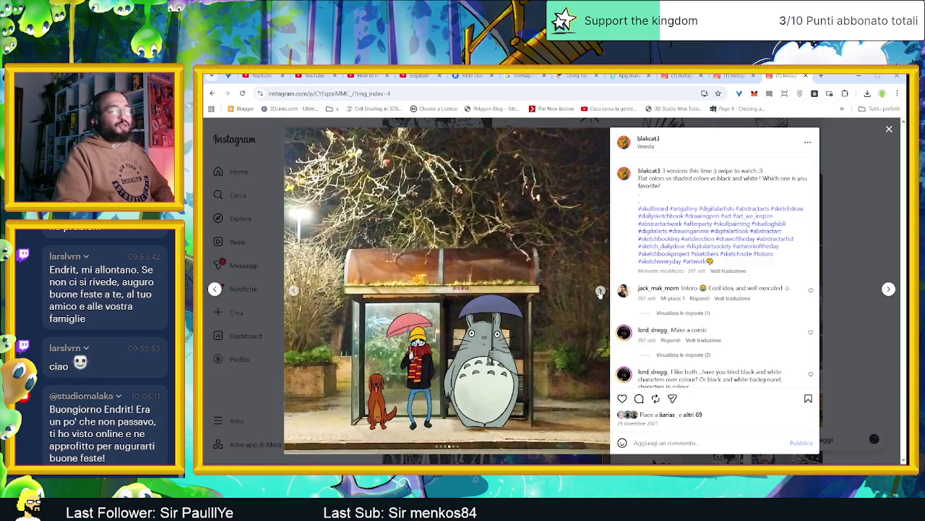
{"action": "left_click", "coordinate": [601, 291]}
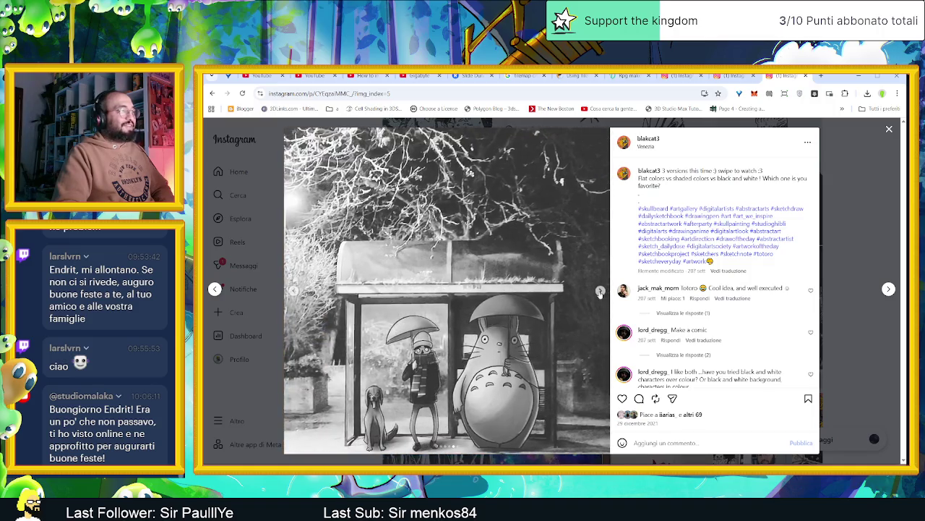
{"action": "left_click", "coordinate": [600, 292]}
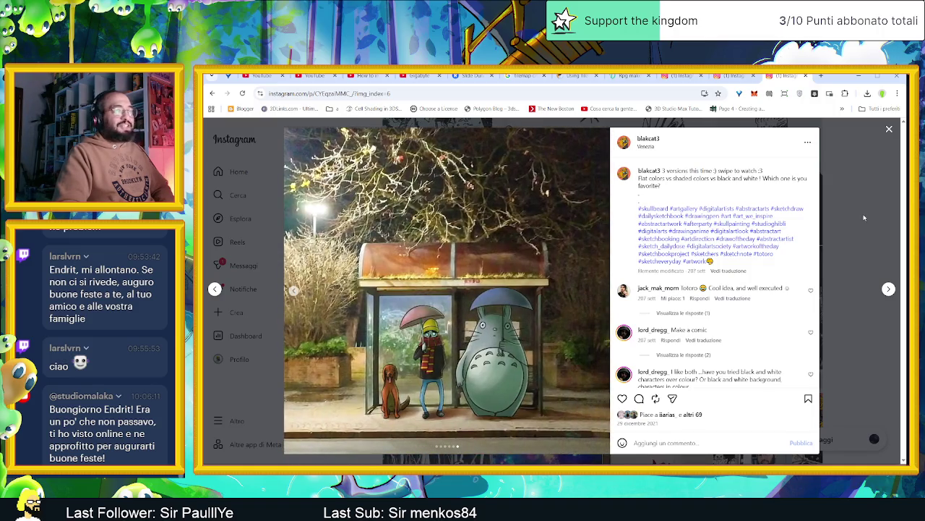
{"action": "left_click", "coordinate": [864, 217]}
- View the wizard bus-stop post's images, then close it and scroll the grid
{"action": "left_click", "coordinate": [692, 365]}
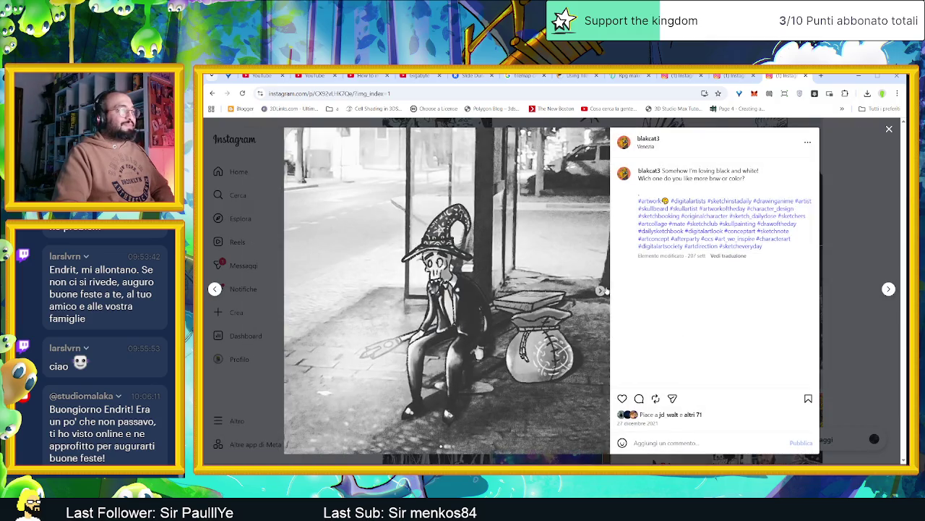
{"action": "left_click", "coordinate": [600, 291]}
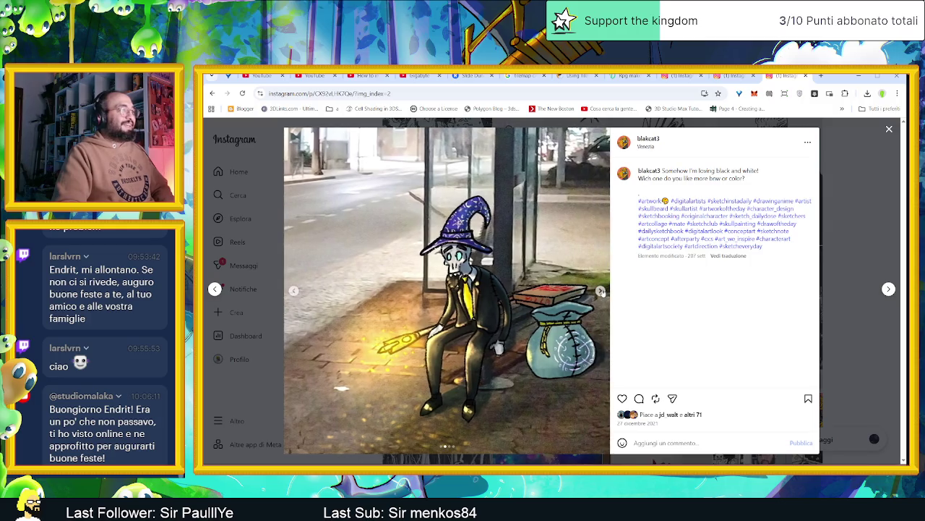
{"action": "left_click", "coordinate": [601, 292]}
{"action": "left_click", "coordinate": [601, 291]}
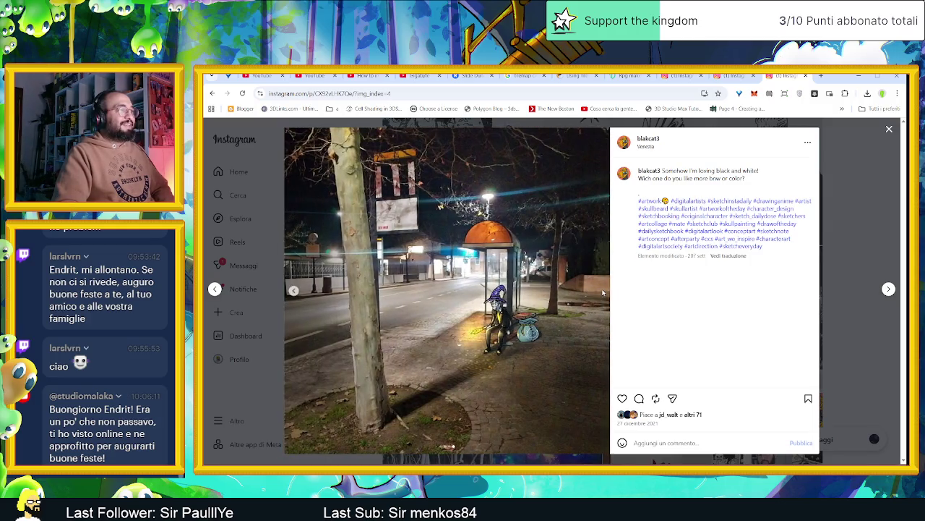
{"action": "left_click", "coordinate": [860, 238]}
{"action": "scroll", "coordinate": [848, 311], "scroll_direction": "down", "scroll_amount": 3}
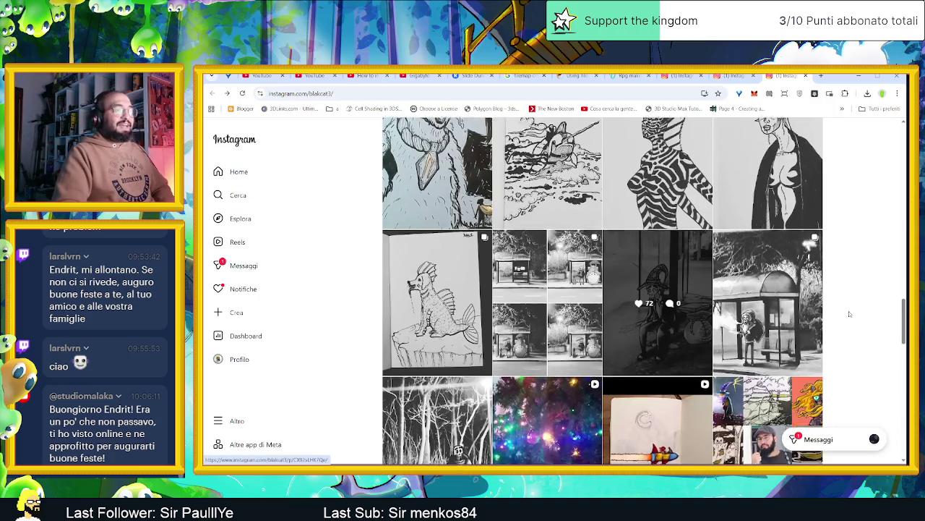
- Browse the skeleton bus-stop Christmas post through its colour wide shot, then close it
{"action": "left_click", "coordinate": [788, 238]}
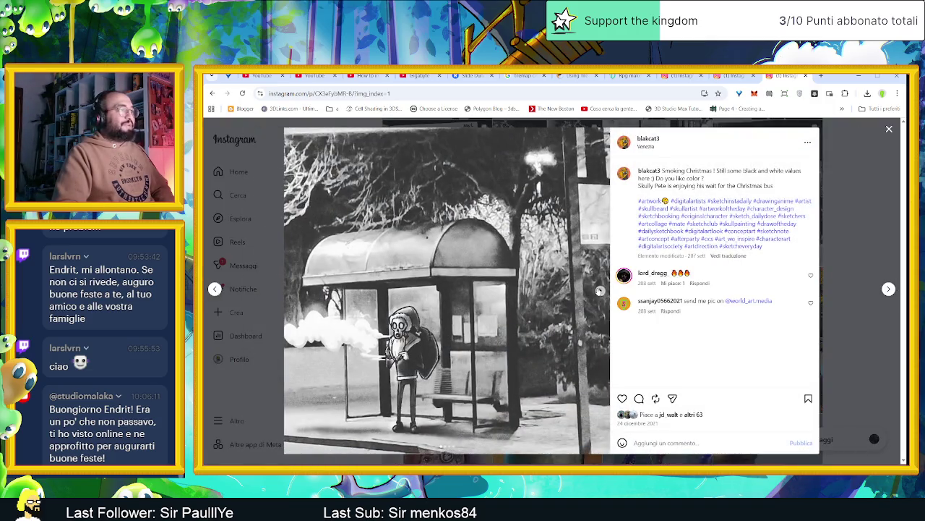
{"action": "left_click", "coordinate": [600, 290]}
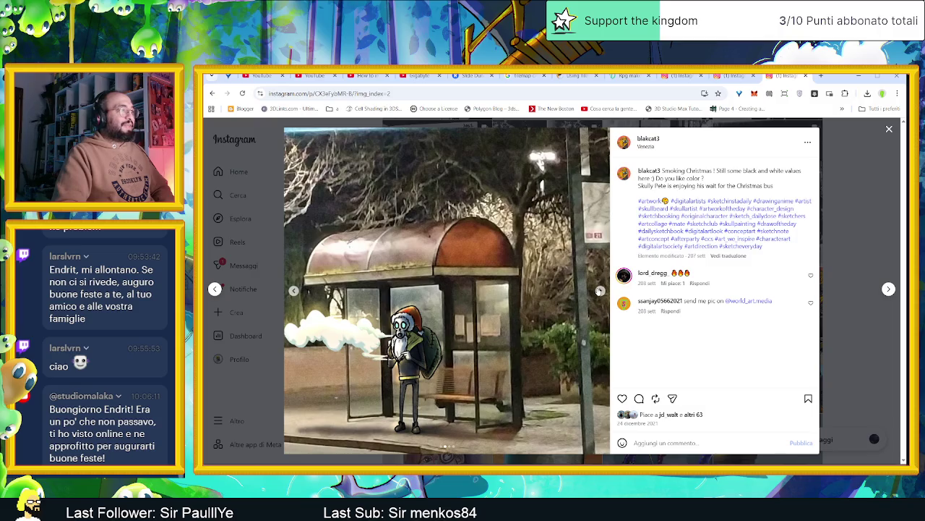
{"action": "left_click", "coordinate": [599, 291]}
{"action": "left_click", "coordinate": [599, 290]}
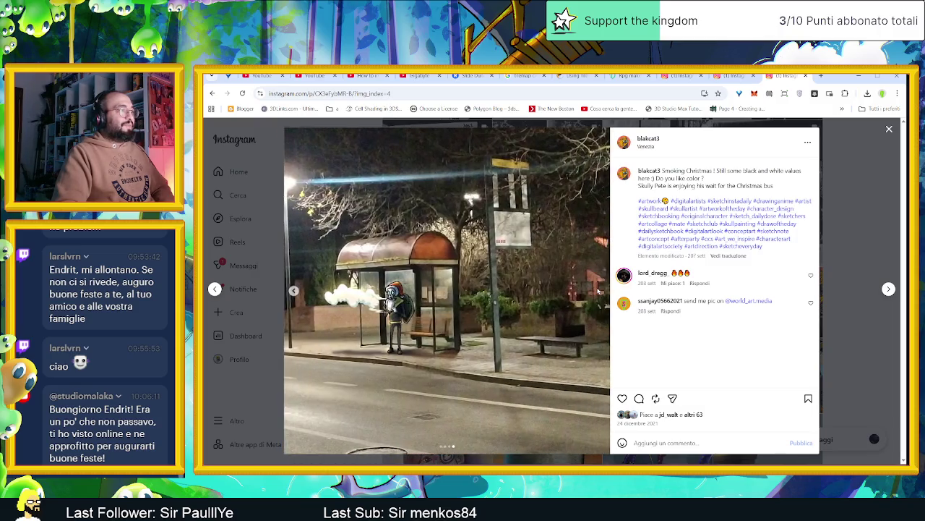
{"action": "left_click", "coordinate": [863, 255]}
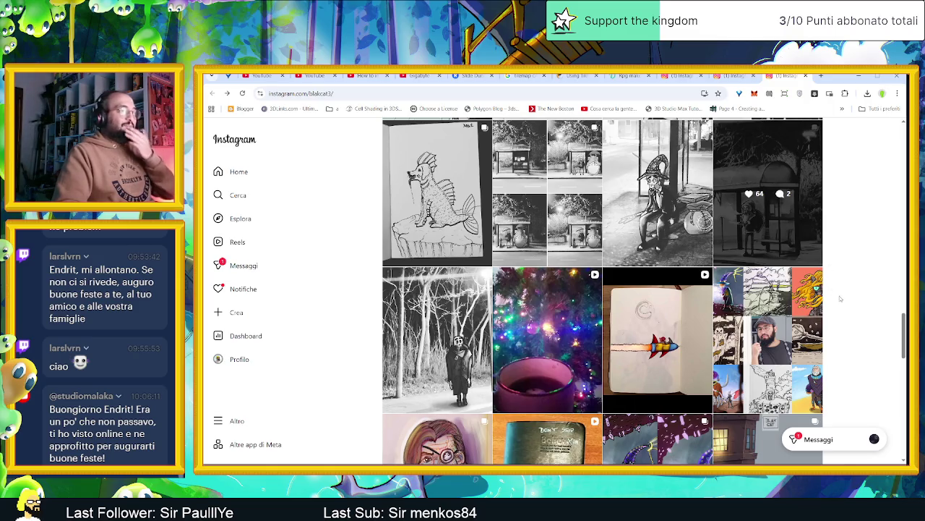
- View the forest skeleton post's images up to the wide night street scene, then close it
{"action": "scroll", "coordinate": [840, 299], "scroll_direction": "down", "scroll_amount": 1}
{"action": "scroll", "coordinate": [840, 299], "scroll_direction": "down", "scroll_amount": 1}
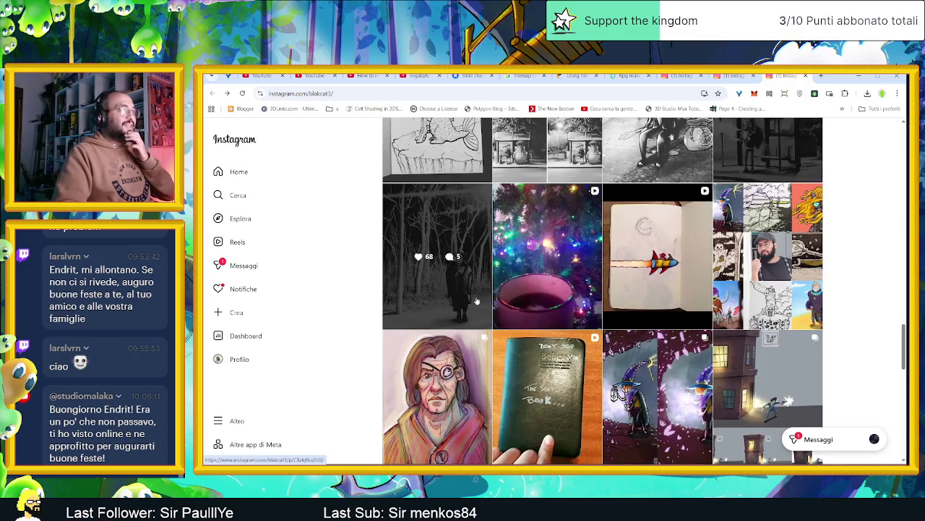
{"action": "left_click", "coordinate": [448, 289]}
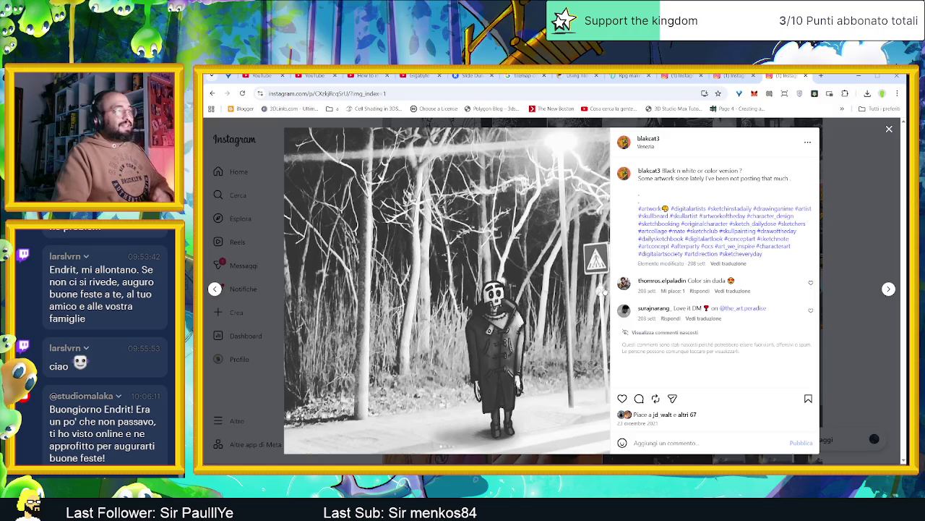
{"action": "left_click", "coordinate": [600, 290]}
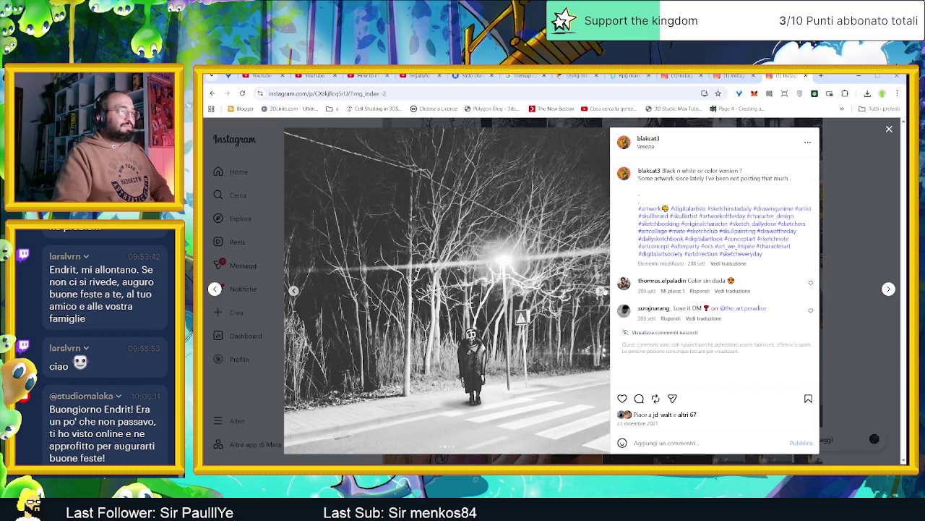
{"action": "left_click", "coordinate": [599, 291]}
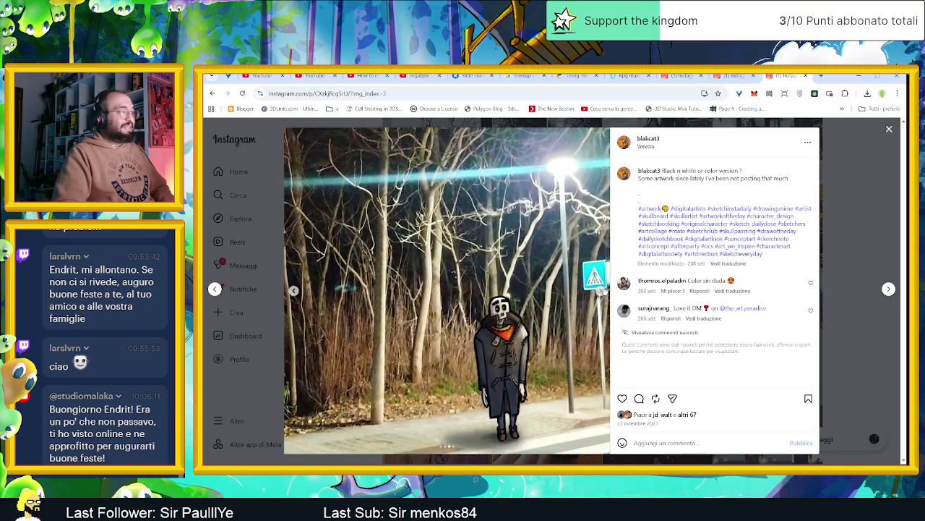
{"action": "left_click", "coordinate": [604, 290]}
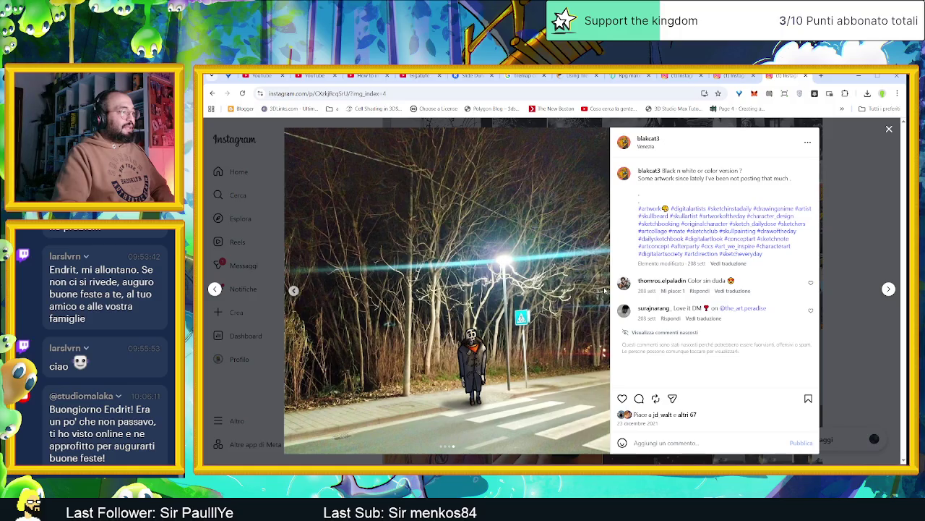
{"action": "left_click", "coordinate": [843, 253]}
- Scroll down the profile grid and open the sketchbook video post with the bearded portrait
{"action": "scroll", "coordinate": [860, 282], "scroll_direction": "down", "scroll_amount": 1}
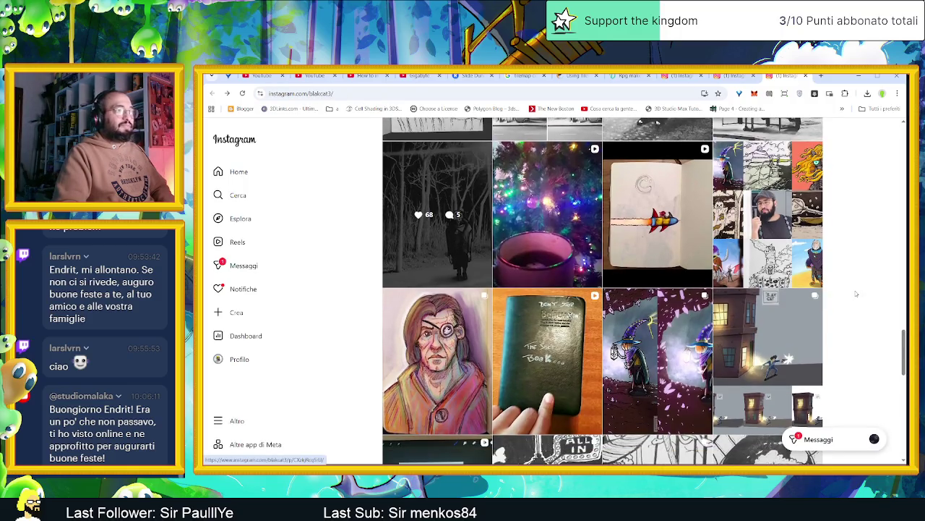
{"action": "scroll", "coordinate": [856, 294], "scroll_direction": "down", "scroll_amount": 1}
{"action": "scroll", "coordinate": [855, 293], "scroll_direction": "down", "scroll_amount": 1}
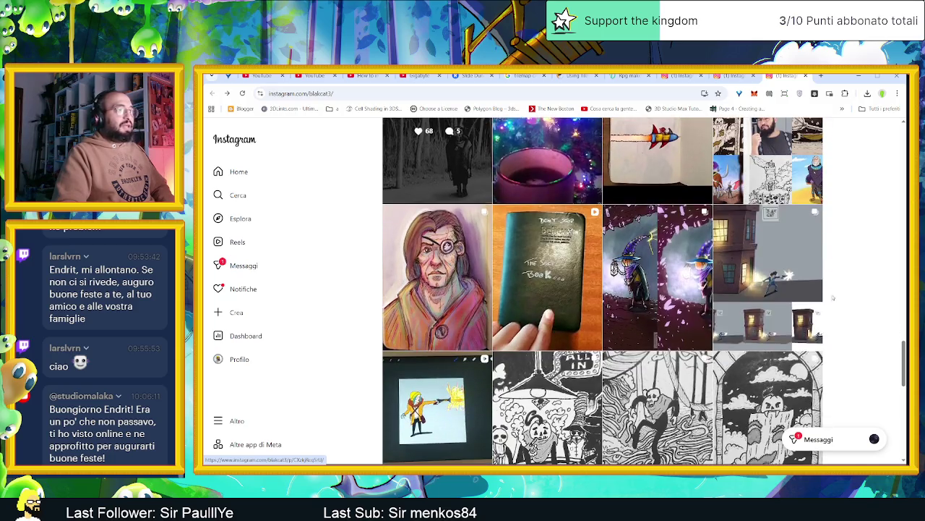
{"action": "left_click", "coordinate": [567, 298]}
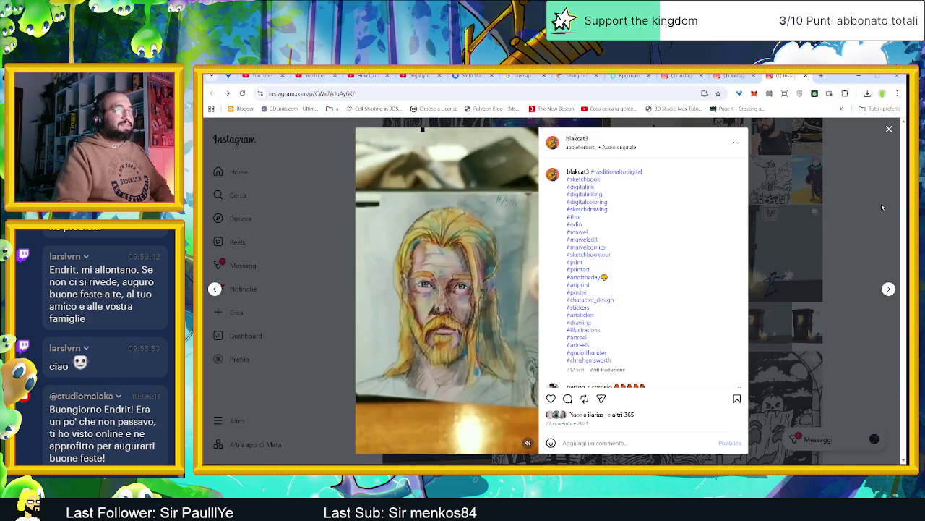
- Step through all five images of the brick-building gunfighter post, including the BLAK CAT sign, then close it
{"action": "left_click", "coordinate": [881, 203]}
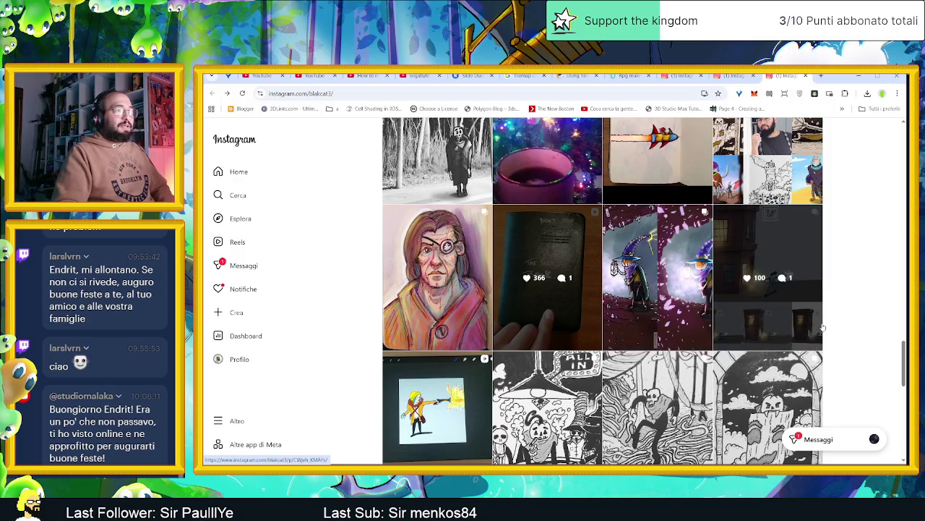
{"action": "scroll", "coordinate": [859, 326], "scroll_direction": "down", "scroll_amount": 1}
{"action": "scroll", "coordinate": [859, 327], "scroll_direction": "down", "scroll_amount": 1}
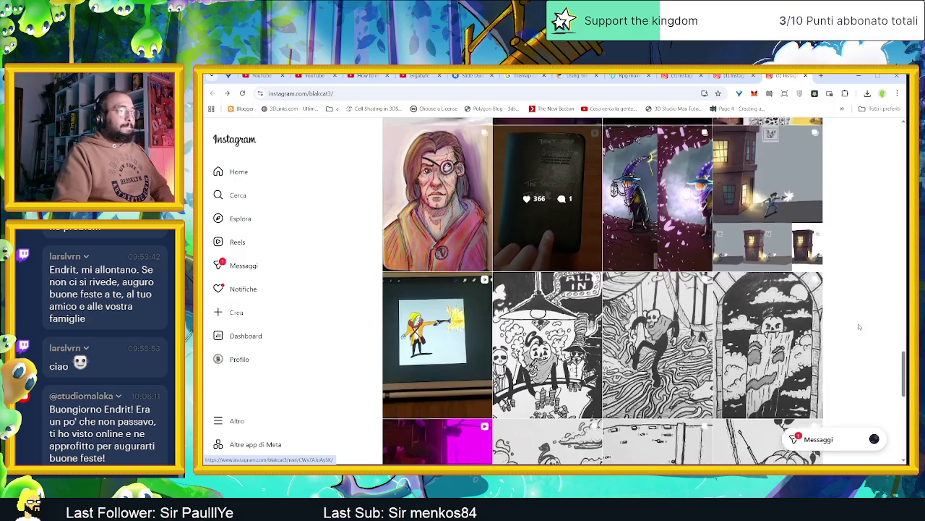
{"action": "left_click", "coordinate": [794, 253]}
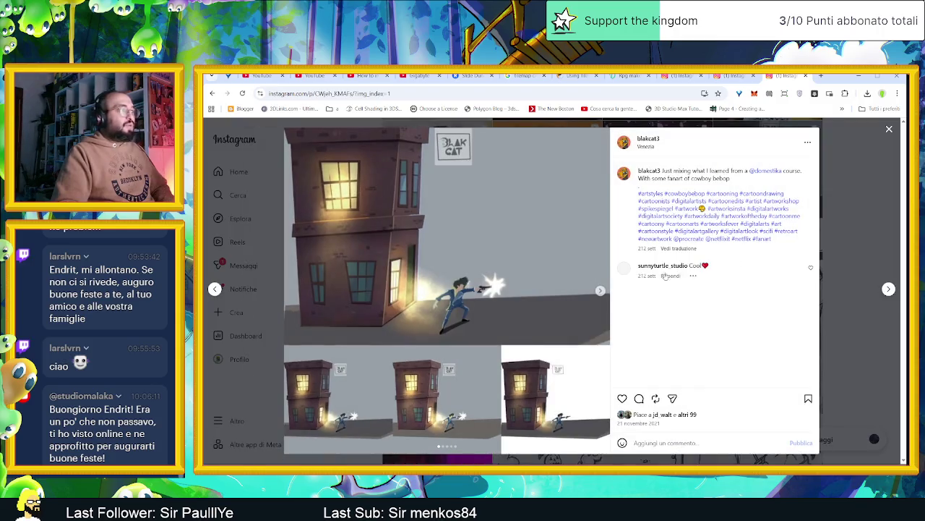
{"action": "left_click", "coordinate": [600, 291]}
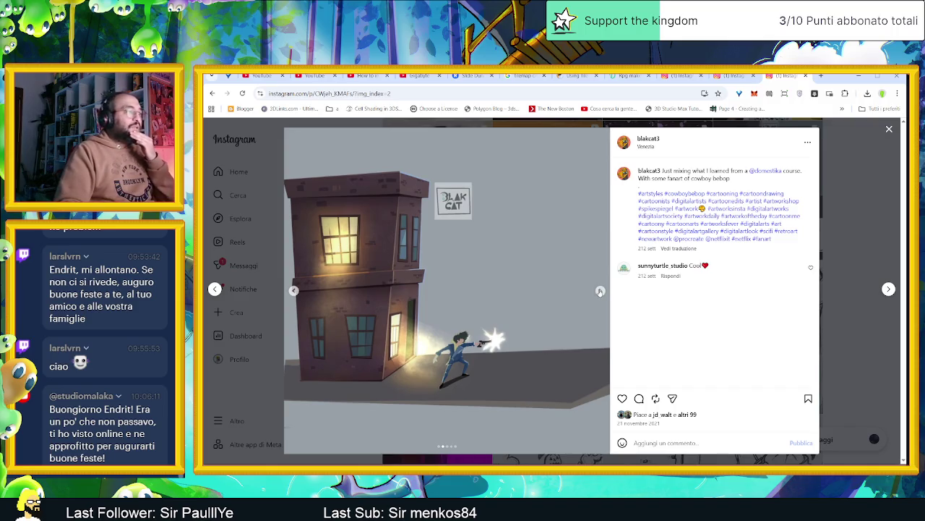
{"action": "left_click", "coordinate": [600, 291]}
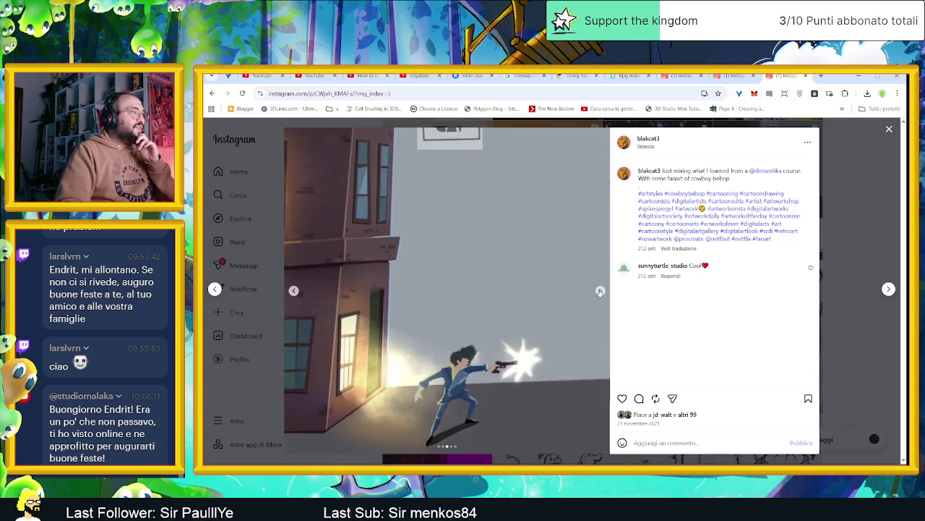
{"action": "left_click", "coordinate": [600, 291]}
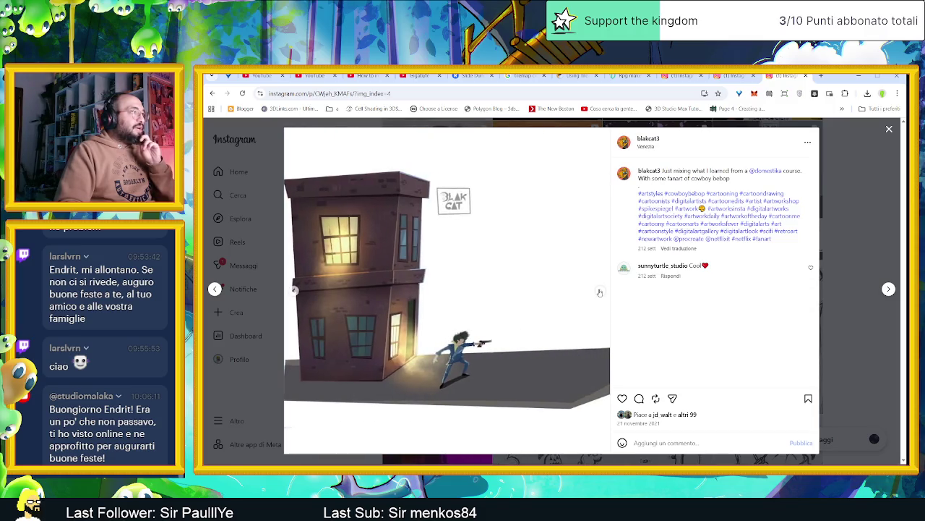
{"action": "left_click", "coordinate": [600, 292]}
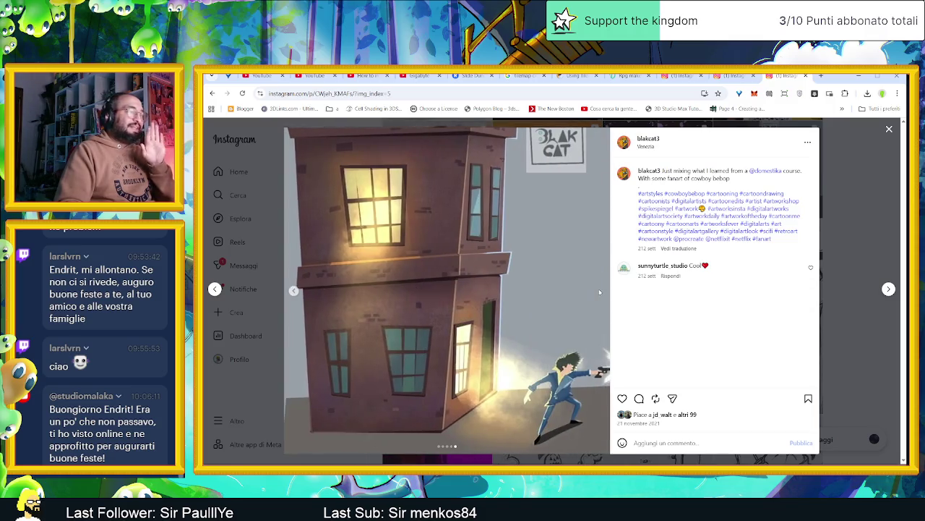
{"action": "left_click", "coordinate": [831, 256]}
{"action": "scroll", "coordinate": [697, 359], "scroll_direction": "down", "scroll_amount": 1}
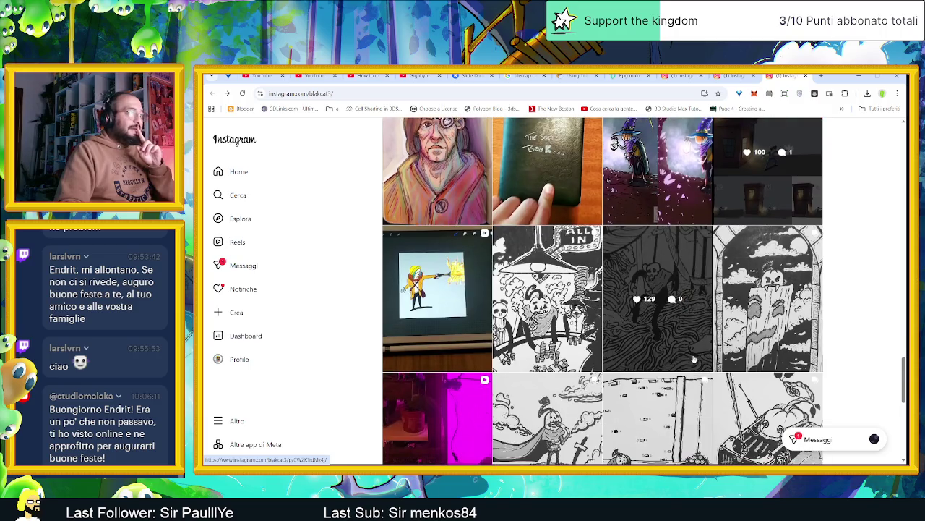
- View the ALL IN post through its coloured version to the full drawing on the table
{"action": "scroll", "coordinate": [501, 337], "scroll_direction": "down", "scroll_amount": 1}
{"action": "scroll", "coordinate": [501, 338], "scroll_direction": "down", "scroll_amount": 1}
{"action": "scroll", "coordinate": [559, 267], "scroll_direction": "down", "scroll_amount": 1}
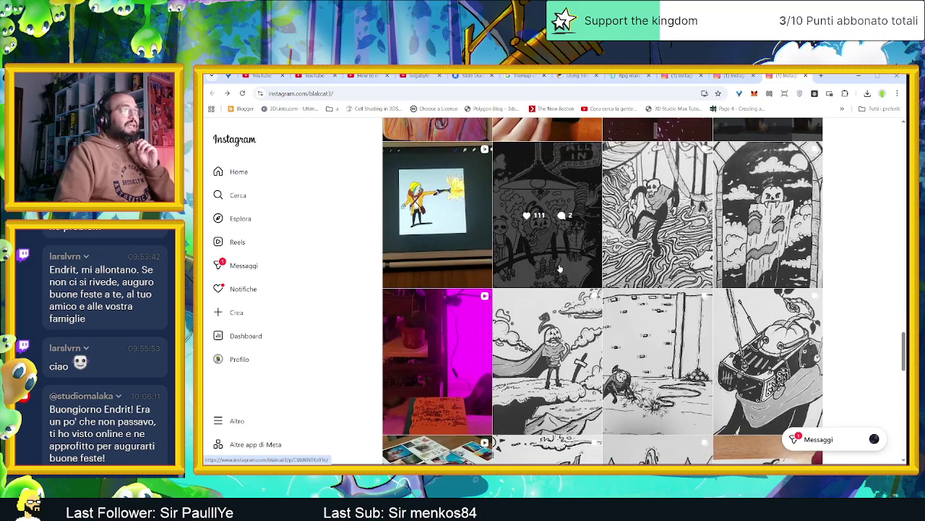
{"action": "left_click", "coordinate": [558, 268]}
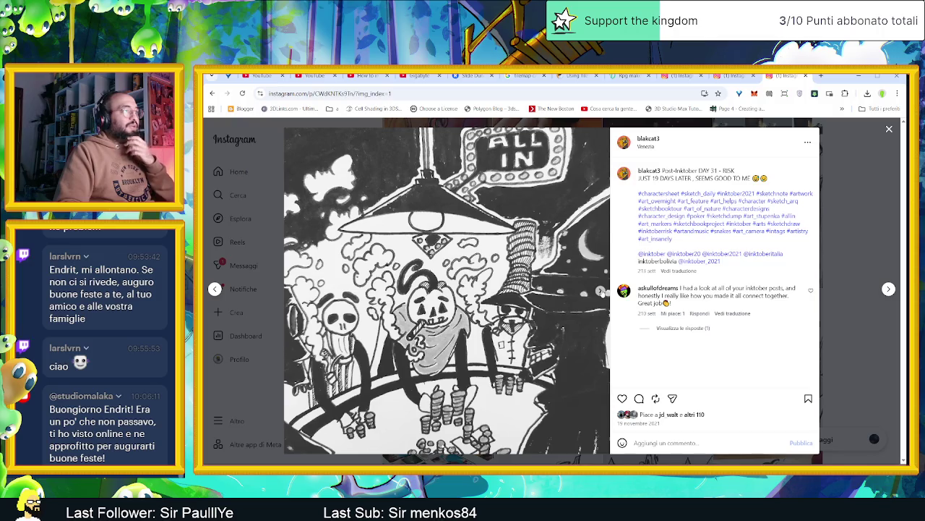
{"action": "left_click", "coordinate": [600, 290]}
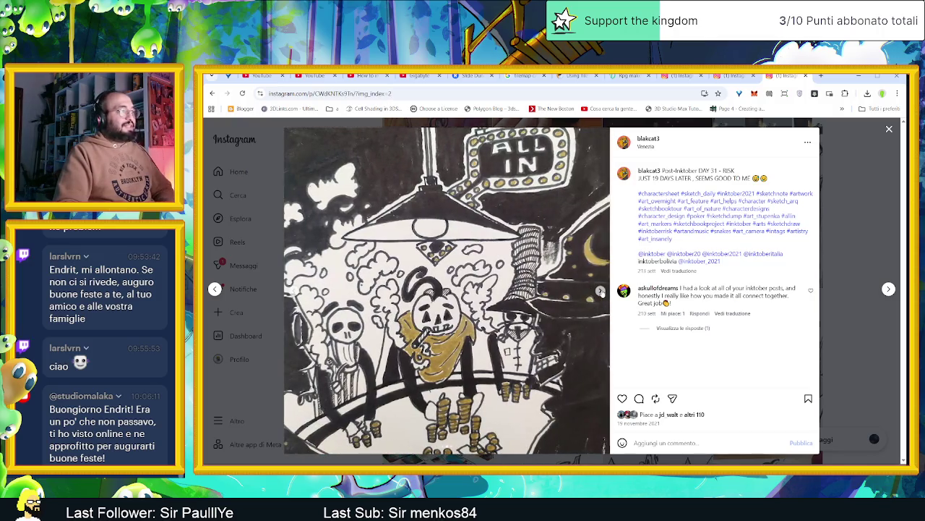
{"action": "left_click", "coordinate": [600, 291]}
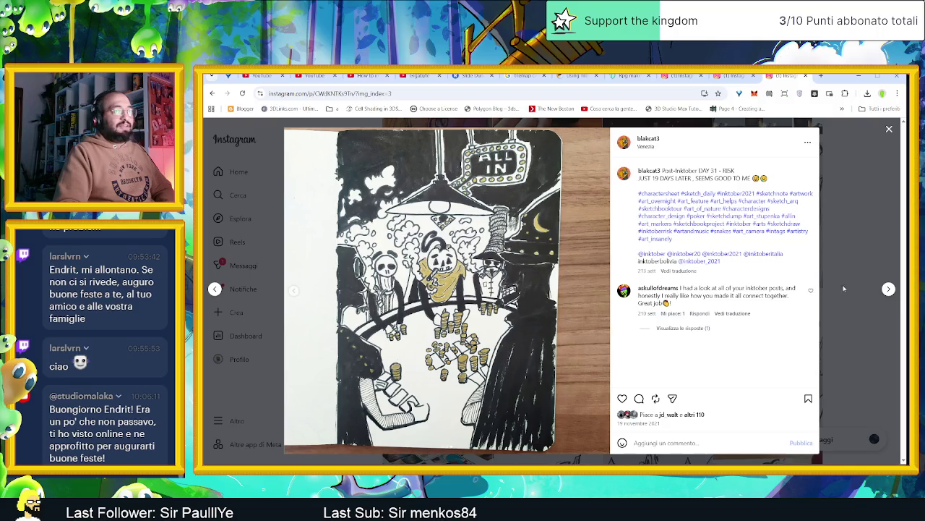
- Move to the DAY 30 - SLITHER post and view its coloured and full drawings
{"action": "left_click", "coordinate": [889, 290]}
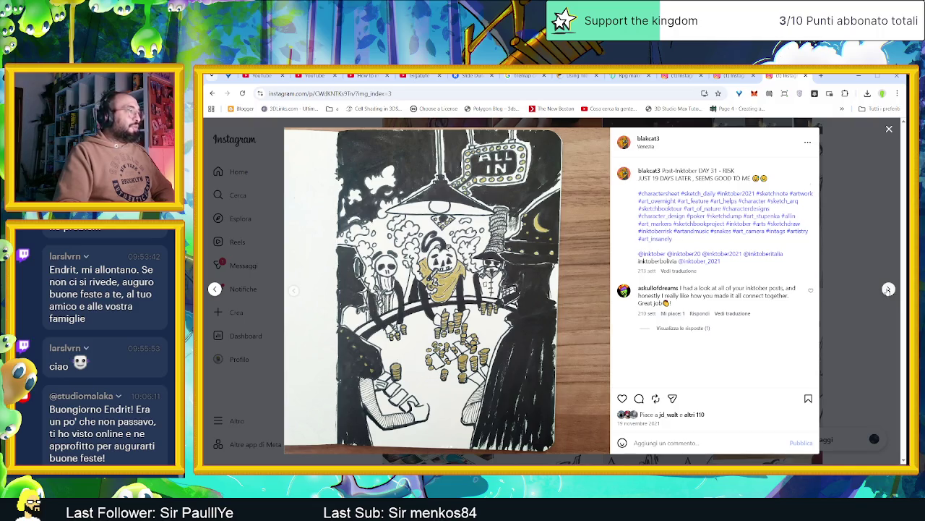
{"action": "left_click", "coordinate": [600, 292]}
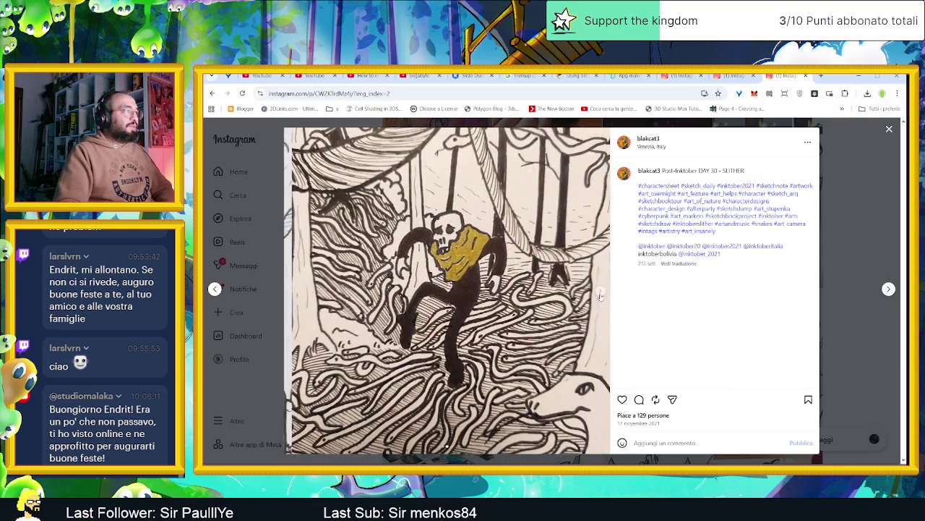
{"action": "left_click", "coordinate": [601, 294]}
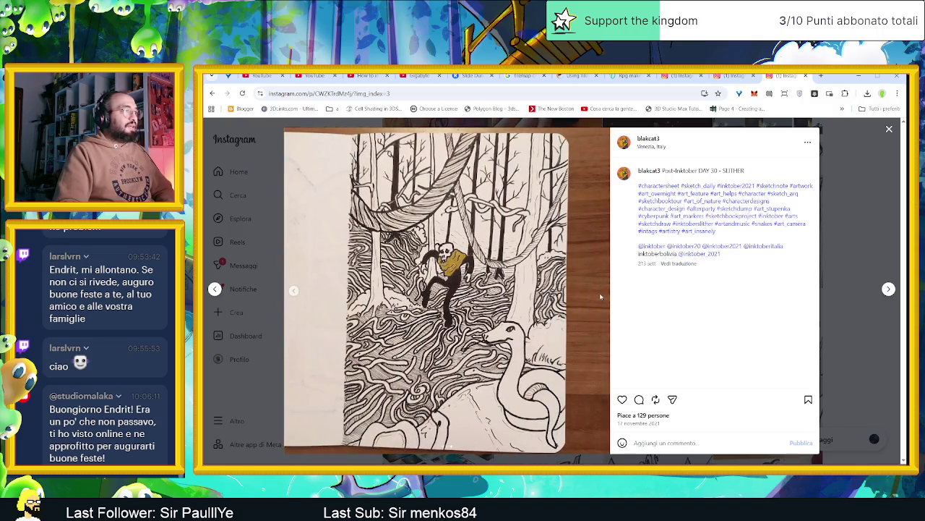
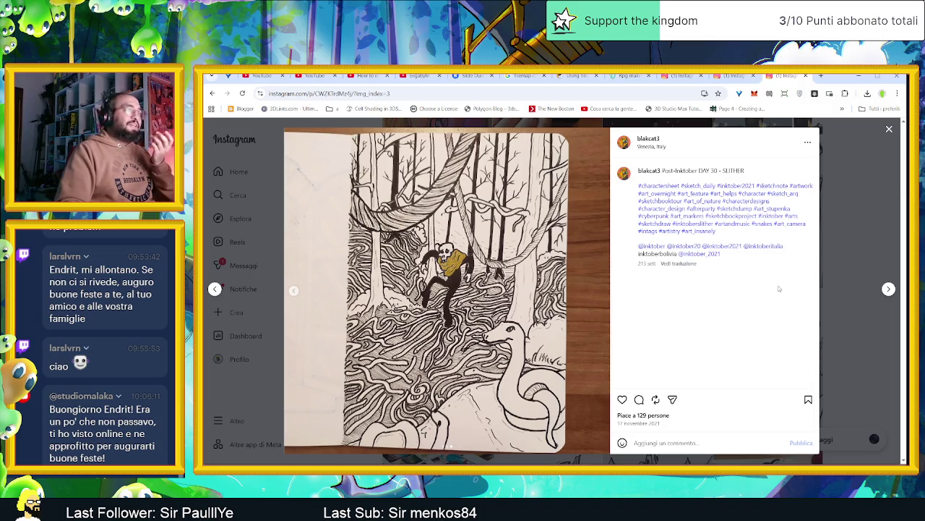
- View the Inktober Day 29 PATCHY and Day 28 Crispy posts, including their coloured and sketchbook photos
{"action": "left_click", "coordinate": [889, 289]}
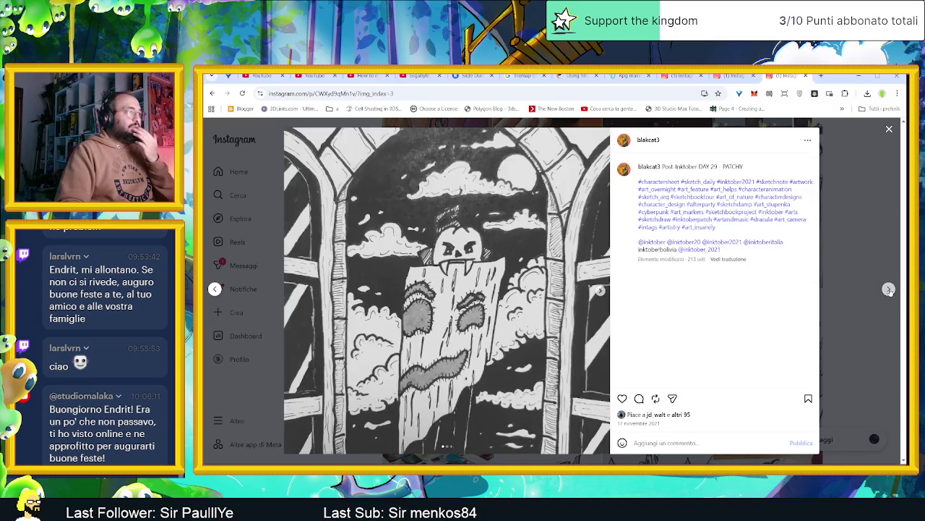
{"action": "left_click", "coordinate": [602, 292]}
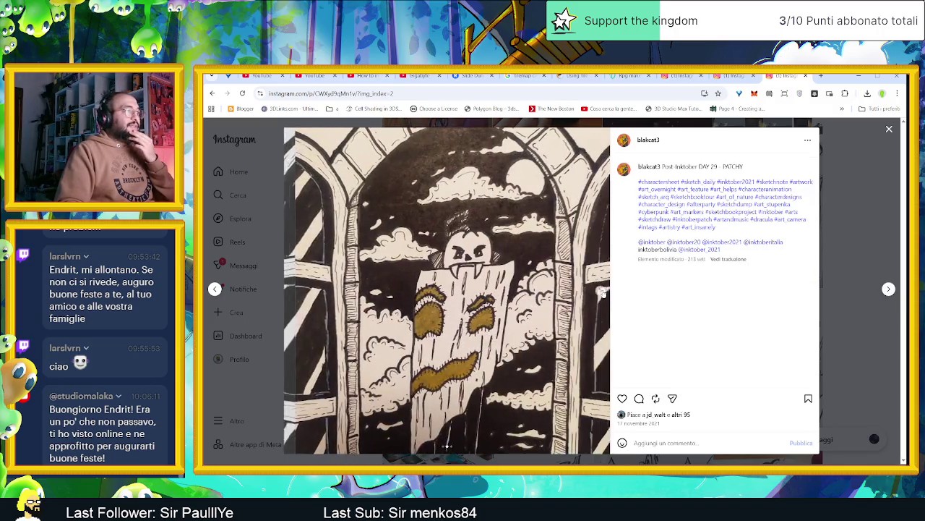
{"action": "left_click", "coordinate": [601, 292]}
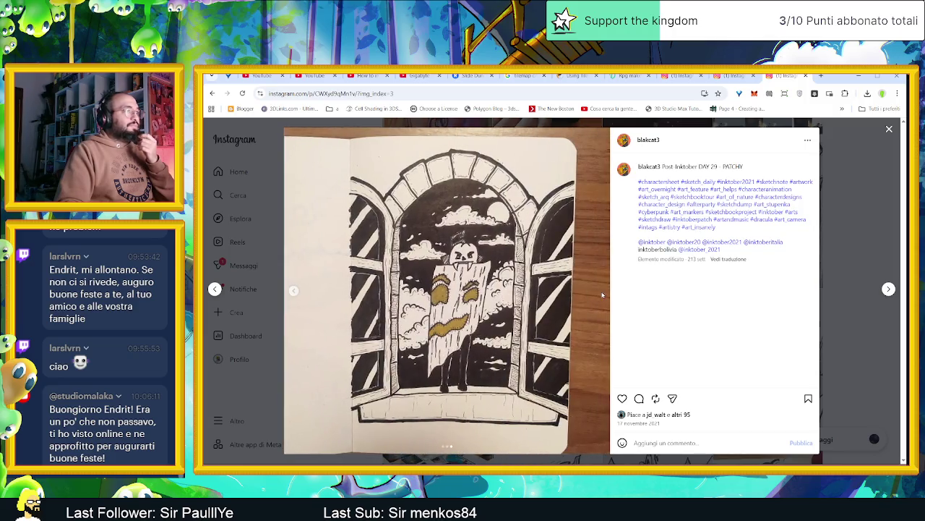
{"action": "left_click", "coordinate": [888, 289]}
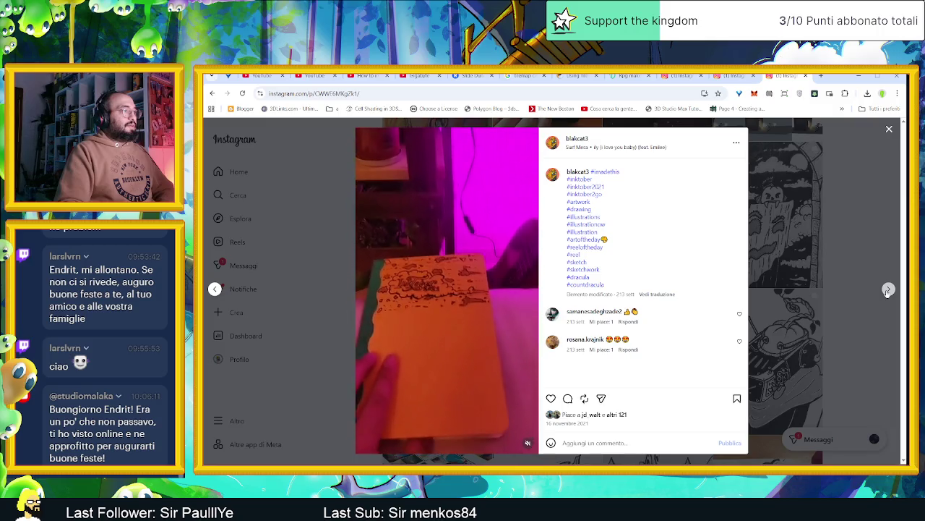
{"action": "left_click", "coordinate": [888, 289]}
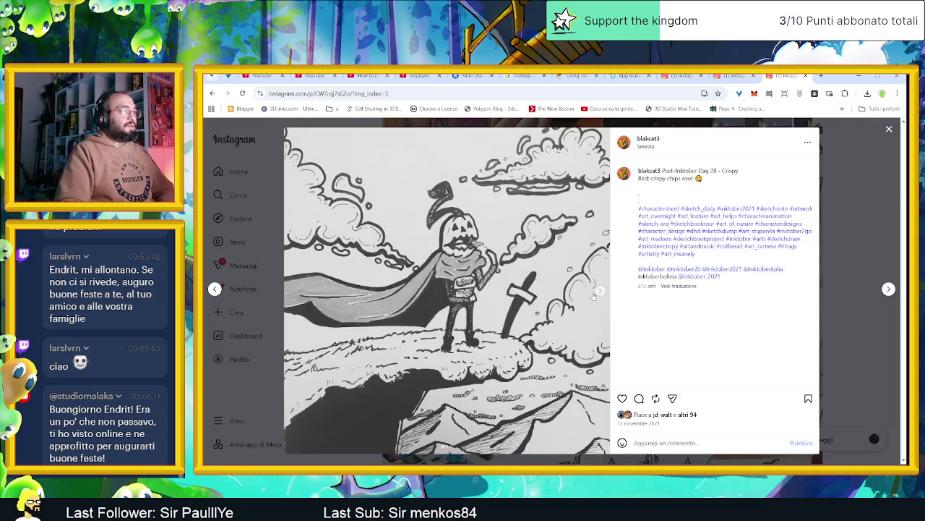
{"action": "left_click", "coordinate": [601, 291]}
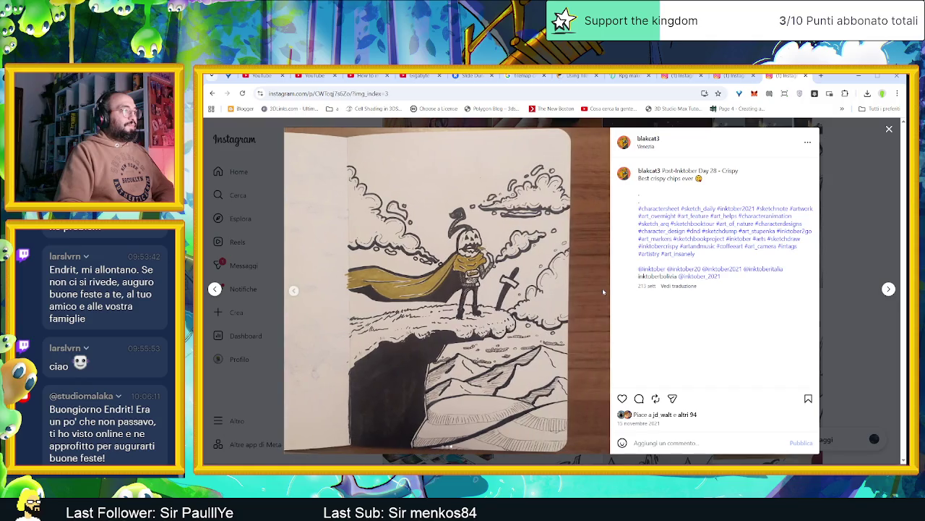
- Browse the Day 27 SPARK and Day 26 CONNECT posts and their full sketchbook page photos
{"action": "key", "text": "Right"}
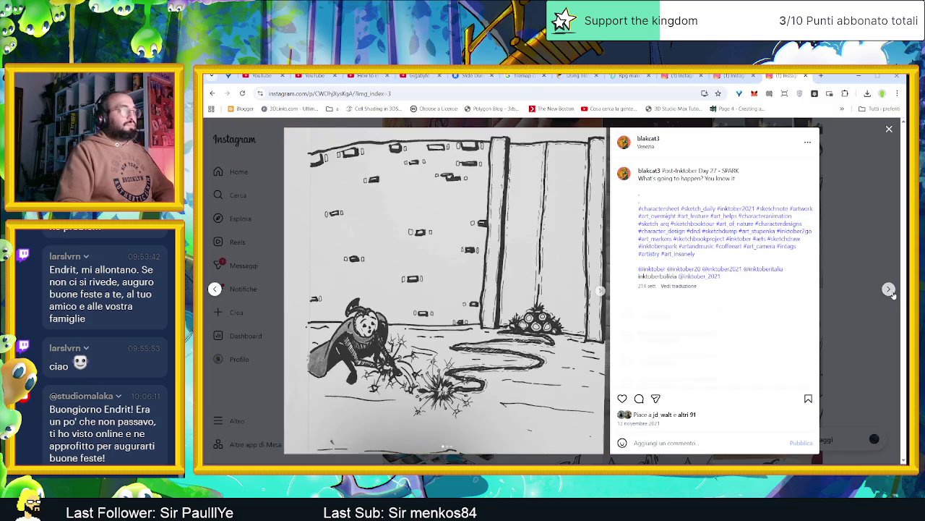
{"action": "left_click", "coordinate": [600, 292]}
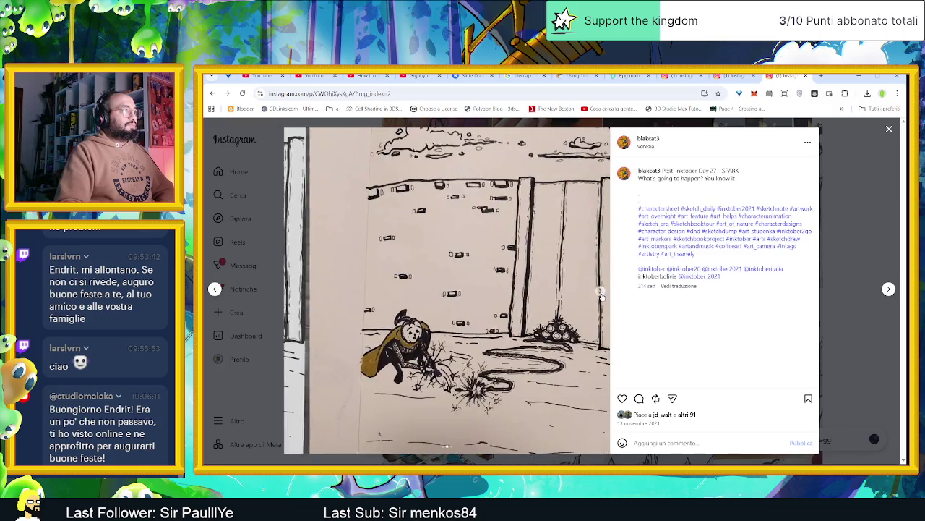
{"action": "left_click", "coordinate": [601, 291]}
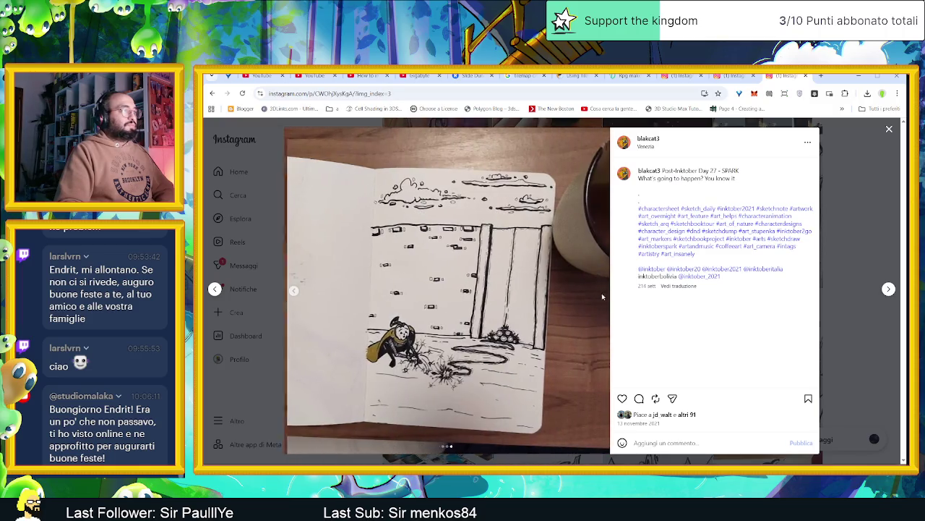
{"action": "left_click", "coordinate": [889, 290]}
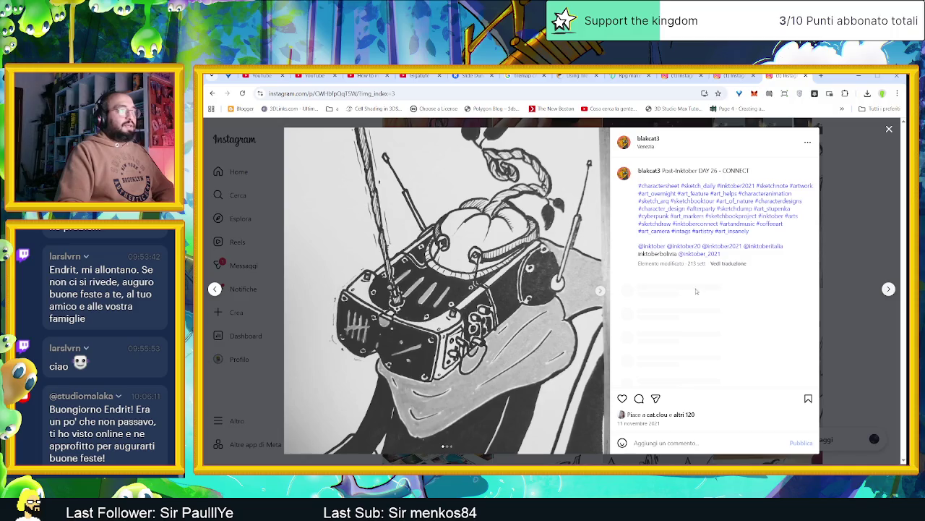
{"action": "left_click", "coordinate": [598, 292]}
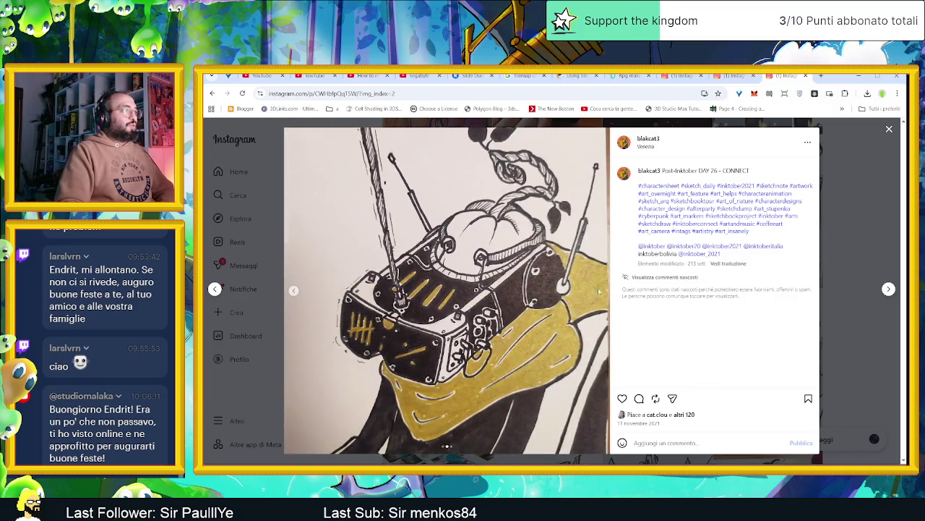
- Page past the printed artworks video, Day 25 splat and campfire posts to the Clouds video
{"action": "left_click", "coordinate": [889, 289]}
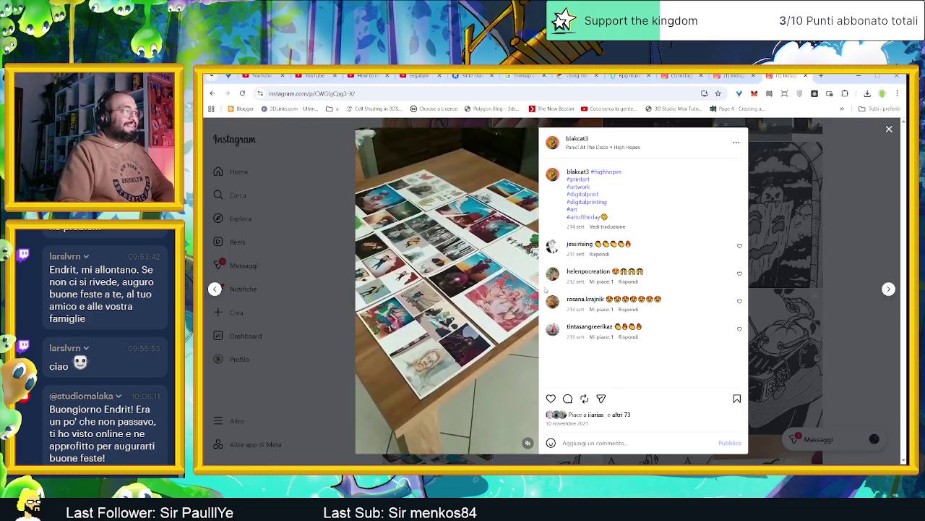
{"action": "left_click", "coordinate": [888, 289]}
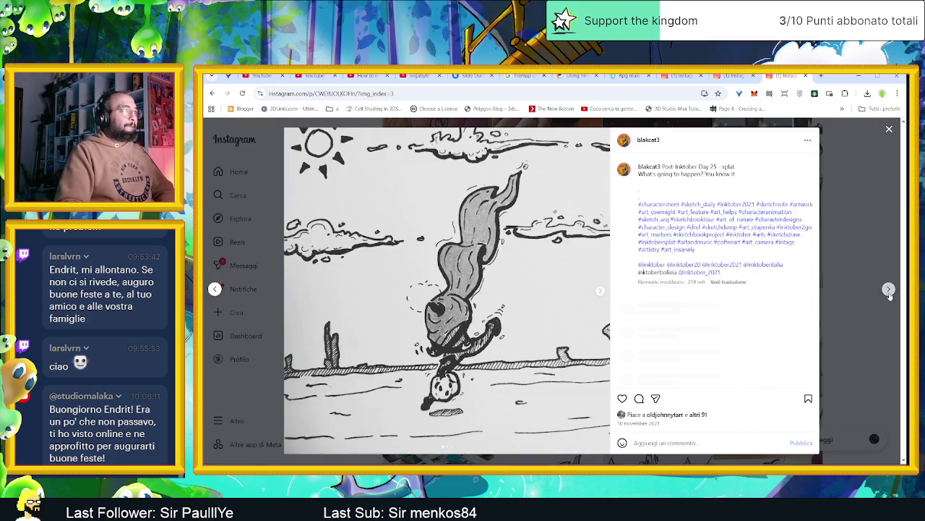
{"action": "left_click", "coordinate": [599, 292]}
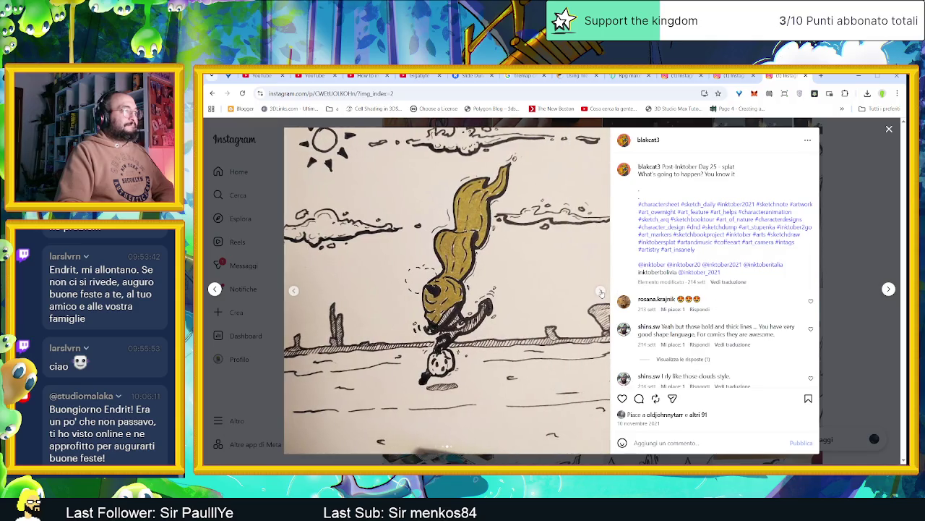
{"action": "left_click", "coordinate": [601, 292]}
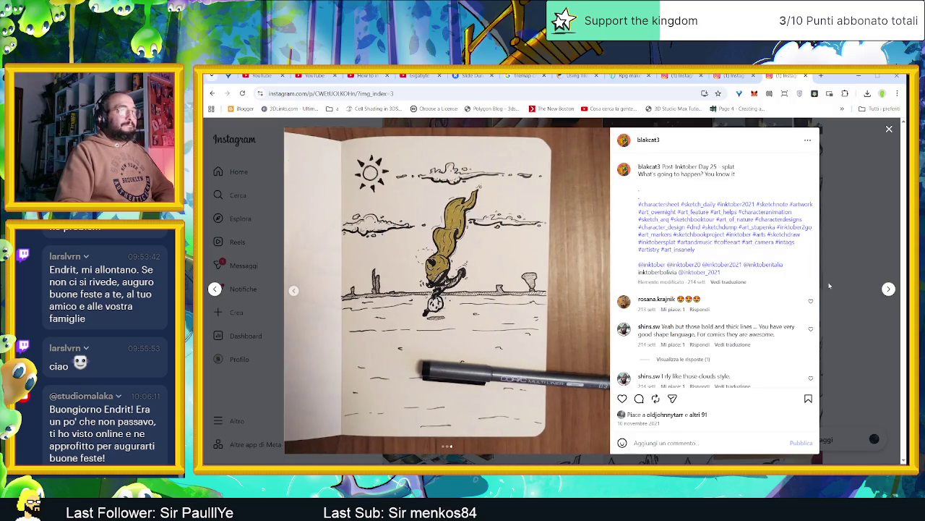
{"action": "left_click", "coordinate": [889, 288]}
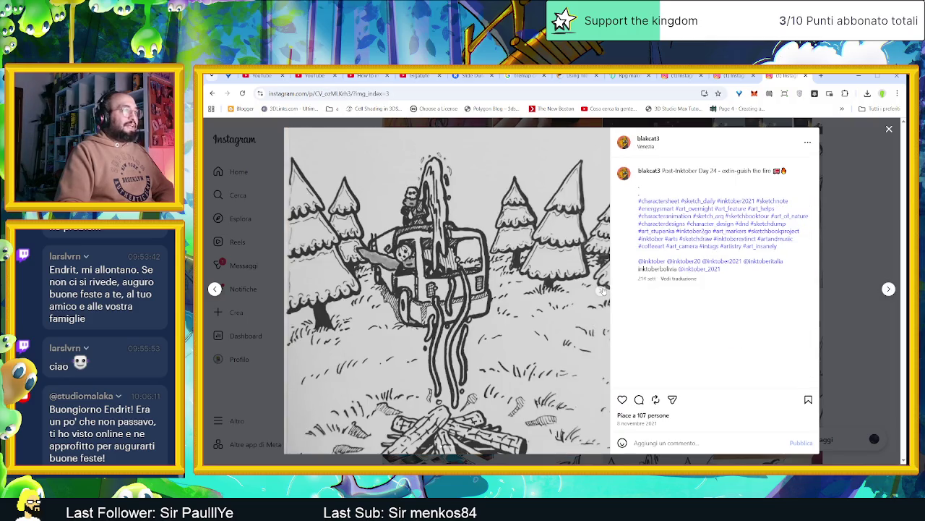
{"action": "left_click", "coordinate": [602, 289]}
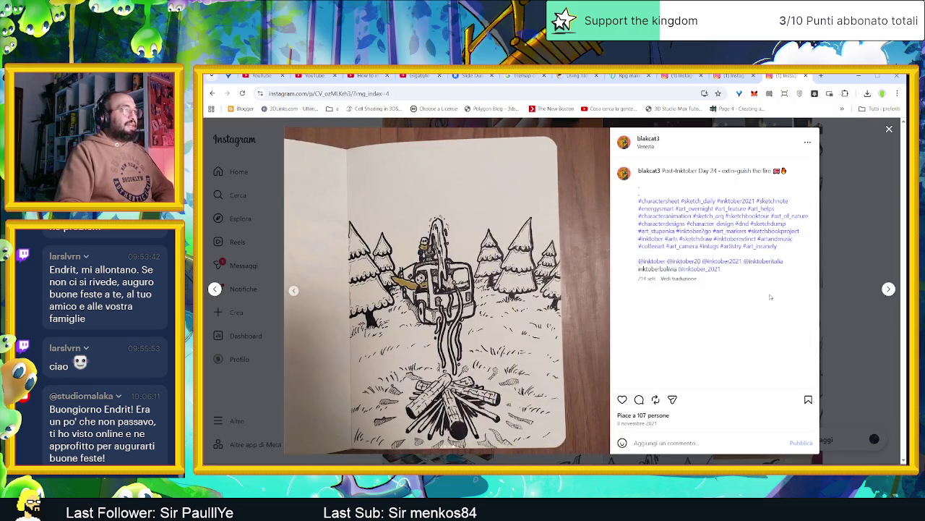
{"action": "left_click", "coordinate": [889, 289]}
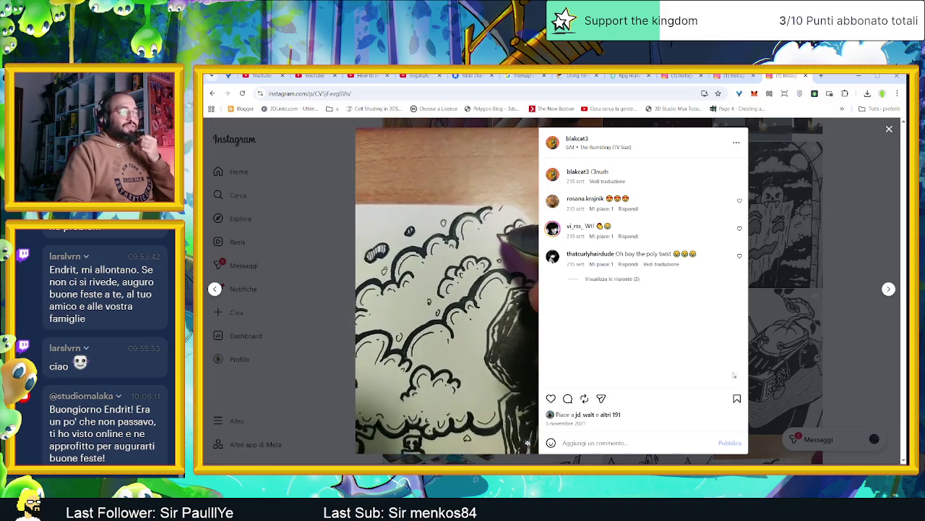
- View the cliff drawing and Day 22 Open the chest posts with their sketchbook photos
{"action": "left_click", "coordinate": [889, 289]}
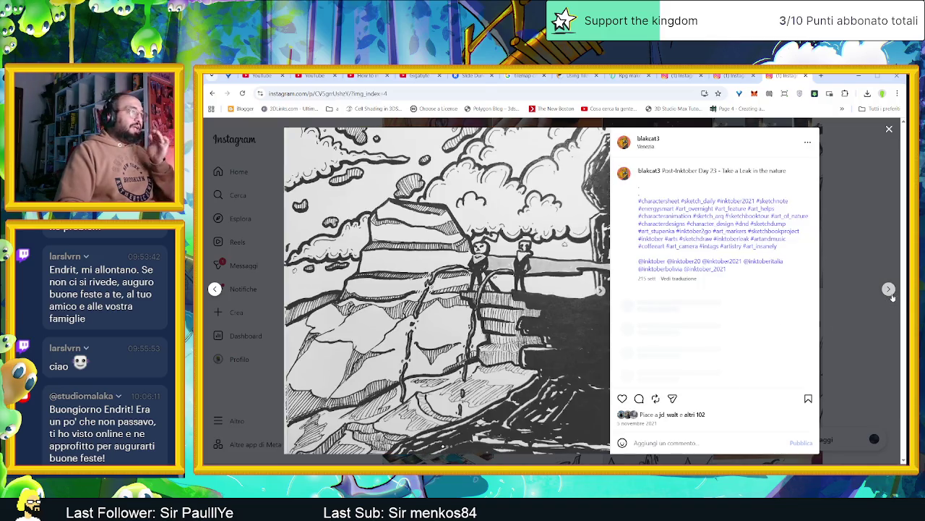
{"action": "left_click", "coordinate": [603, 292]}
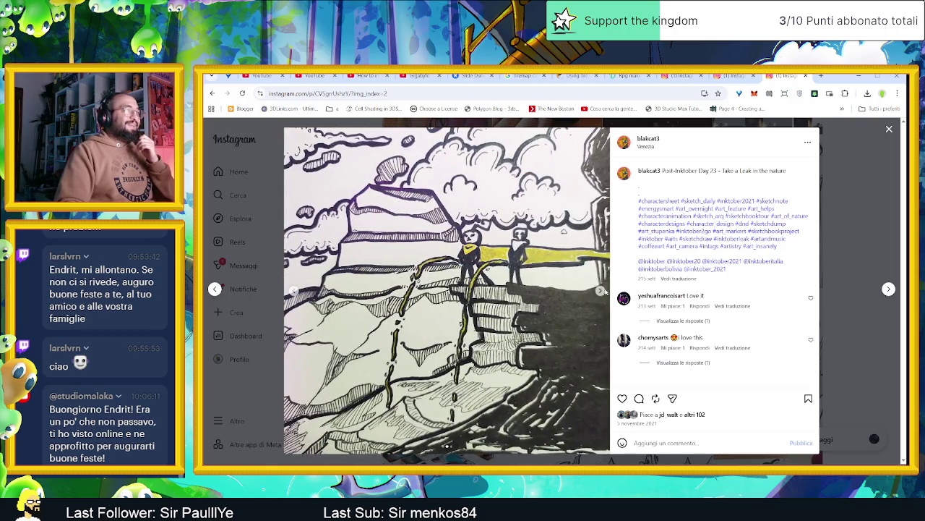
{"action": "left_click", "coordinate": [603, 291]}
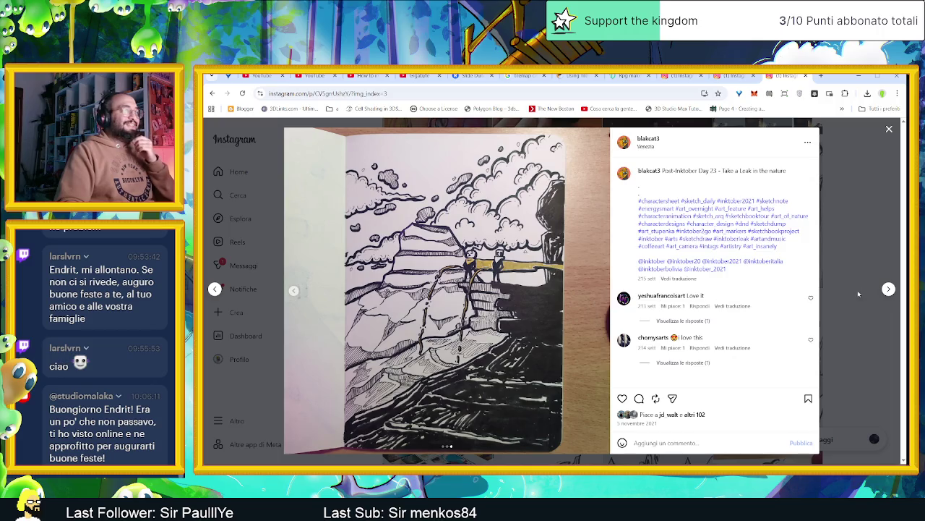
{"action": "left_click", "coordinate": [890, 290]}
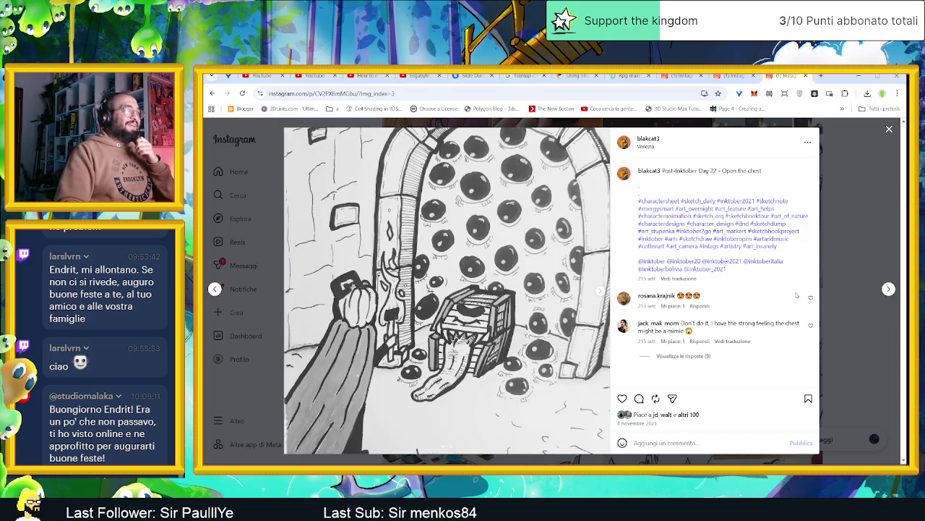
{"action": "left_click", "coordinate": [597, 294]}
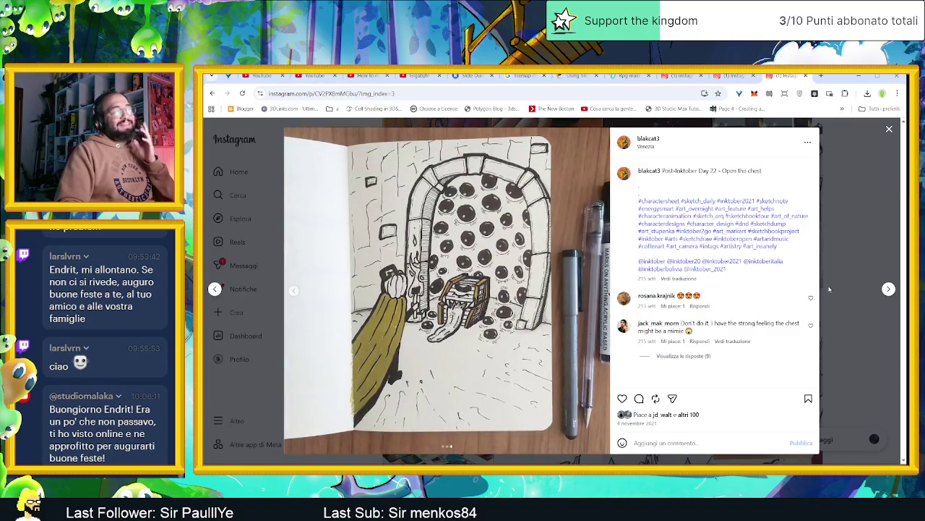
- Browse all images of the Day 21 Fuzzy Doggy and DAY 20 sprout posts
{"action": "left_click", "coordinate": [888, 289]}
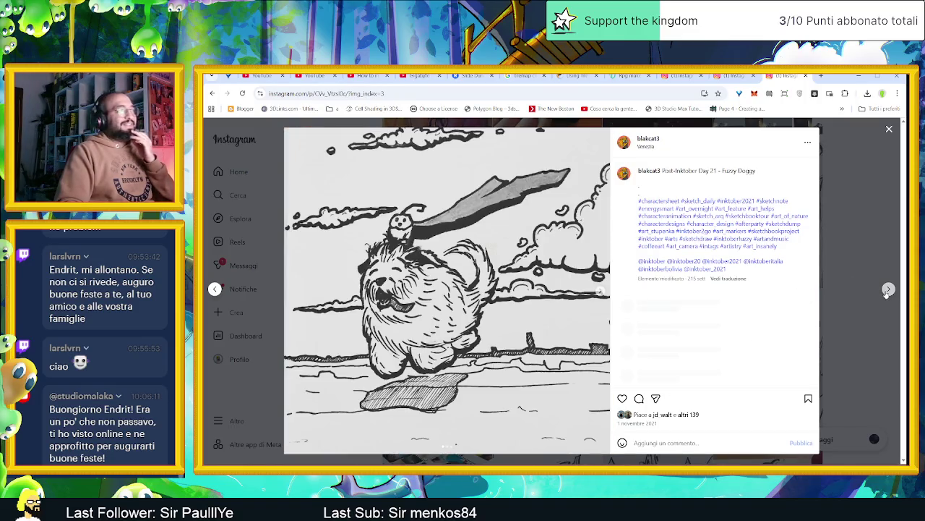
{"action": "left_click", "coordinate": [600, 292]}
{"action": "left_click", "coordinate": [601, 292]}
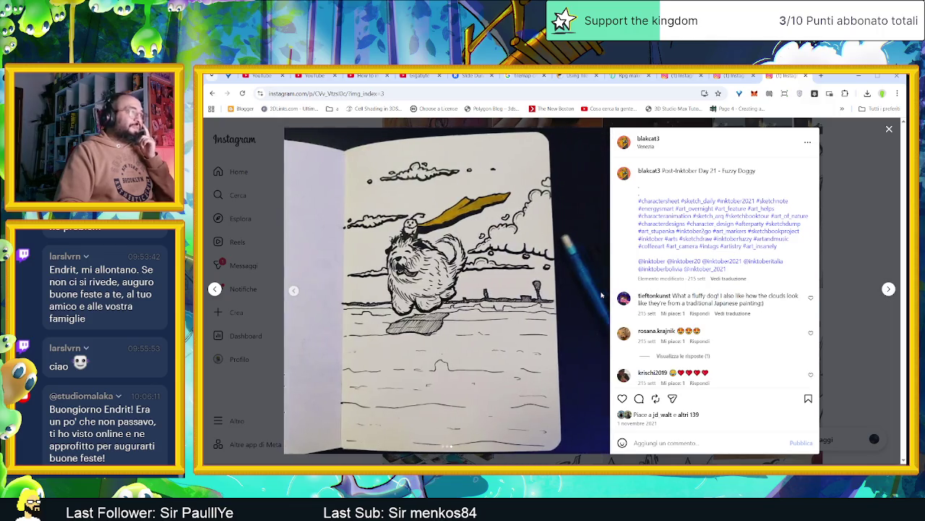
{"action": "left_click", "coordinate": [889, 289]}
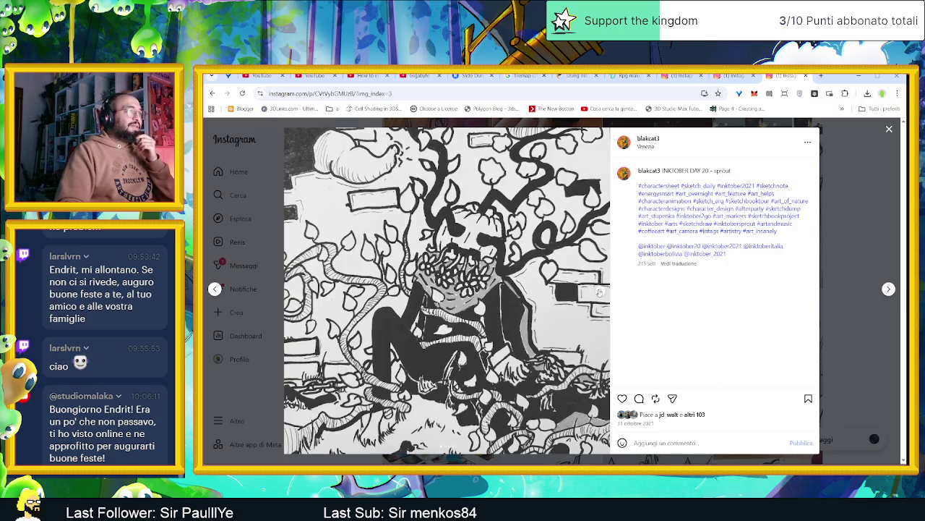
{"action": "left_click", "coordinate": [600, 292]}
{"action": "left_click", "coordinate": [600, 292]}
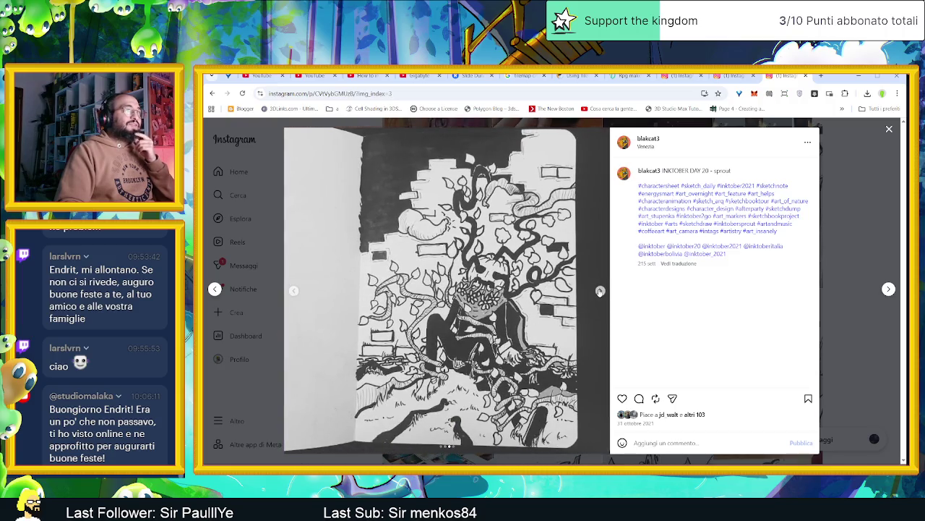
{"action": "left_click", "coordinate": [600, 292]}
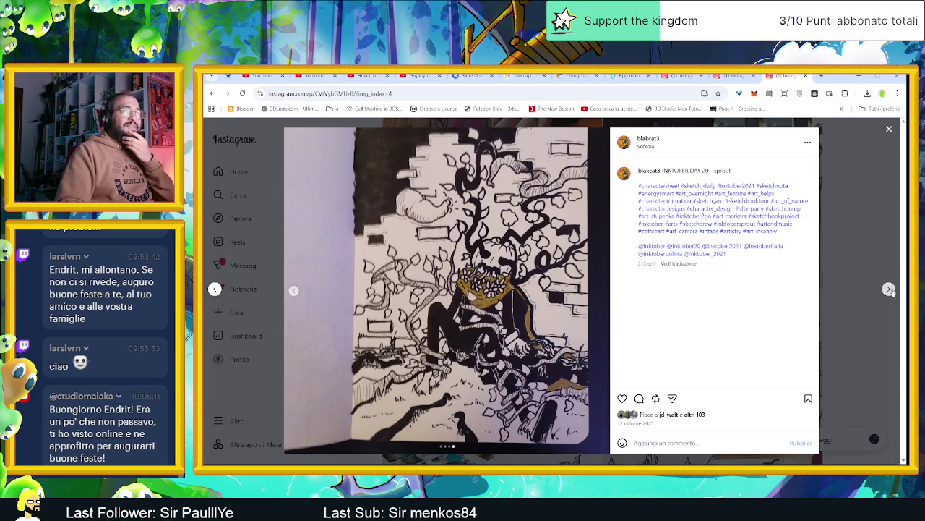
- Step through the DAY 19 LOOP and DAY 18 MOON stealer images, then advance to Day 17 Collide
{"action": "left_click", "coordinate": [889, 290]}
{"action": "left_click", "coordinate": [600, 293]}
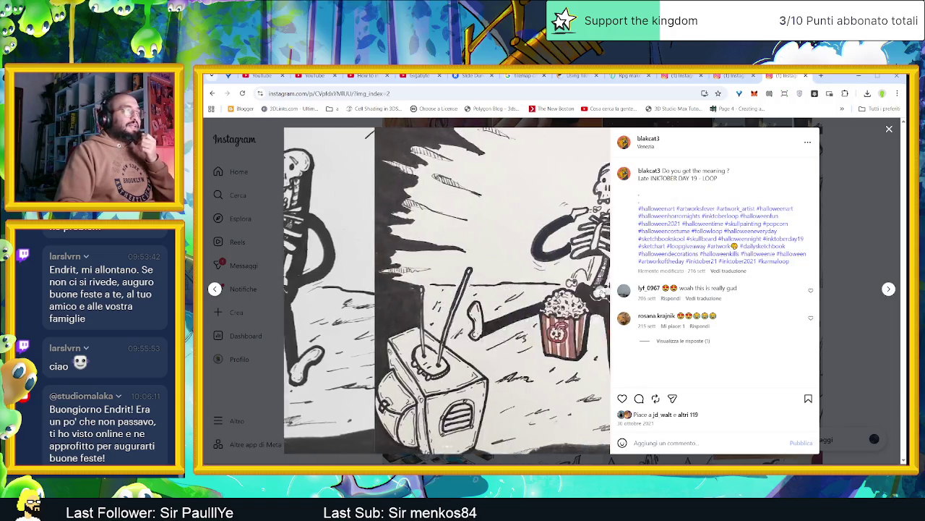
{"action": "left_click", "coordinate": [601, 292]}
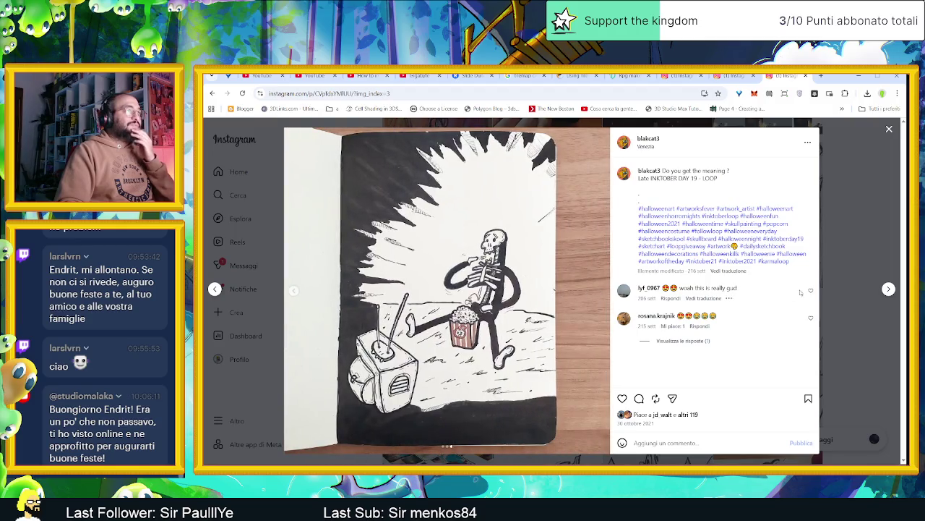
{"action": "left_click", "coordinate": [889, 289]}
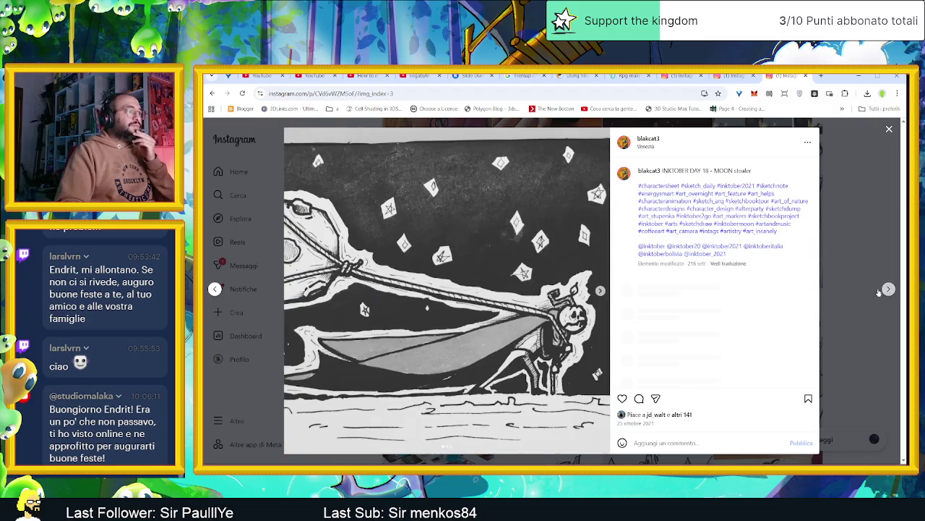
{"action": "left_click", "coordinate": [601, 290]}
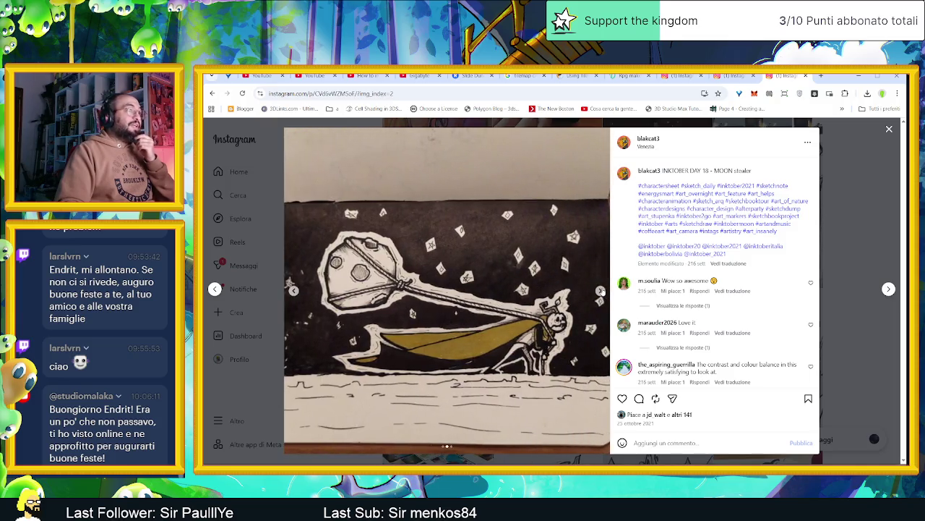
{"action": "left_click", "coordinate": [600, 290]}
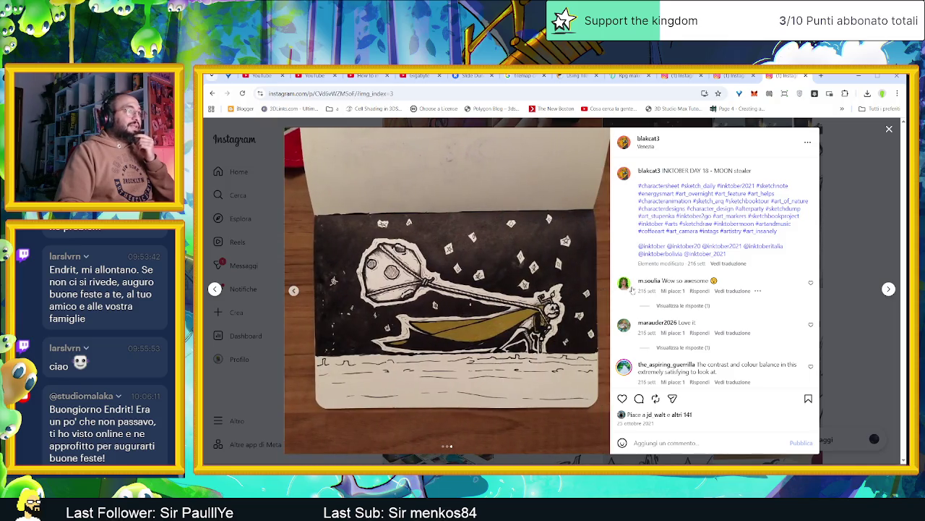
{"action": "left_click", "coordinate": [889, 290]}
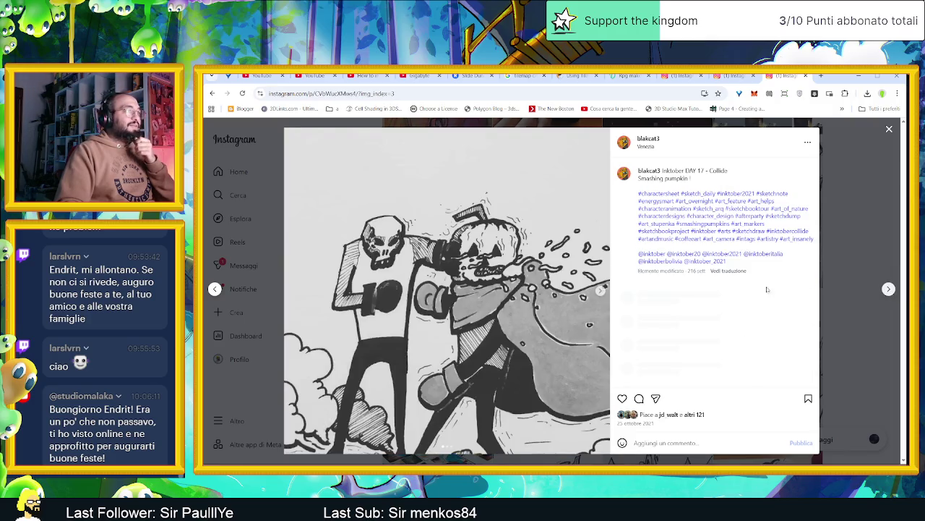
- View the Collide images, open a commenter's profile in a new tab, then see the compass post
{"action": "left_click", "coordinate": [600, 292]}
{"action": "left_click", "coordinate": [600, 291]}
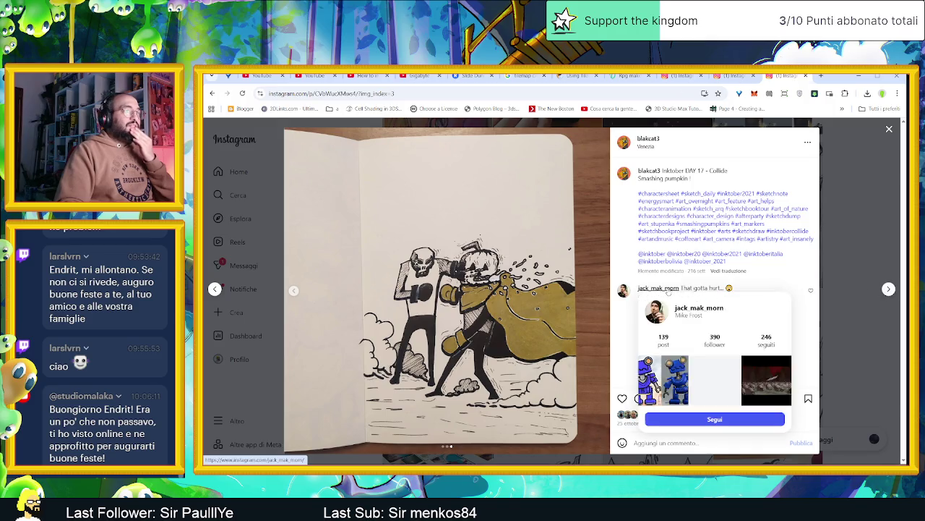
{"action": "middle_click", "coordinate": [658, 287]}
{"action": "left_click", "coordinate": [889, 289]}
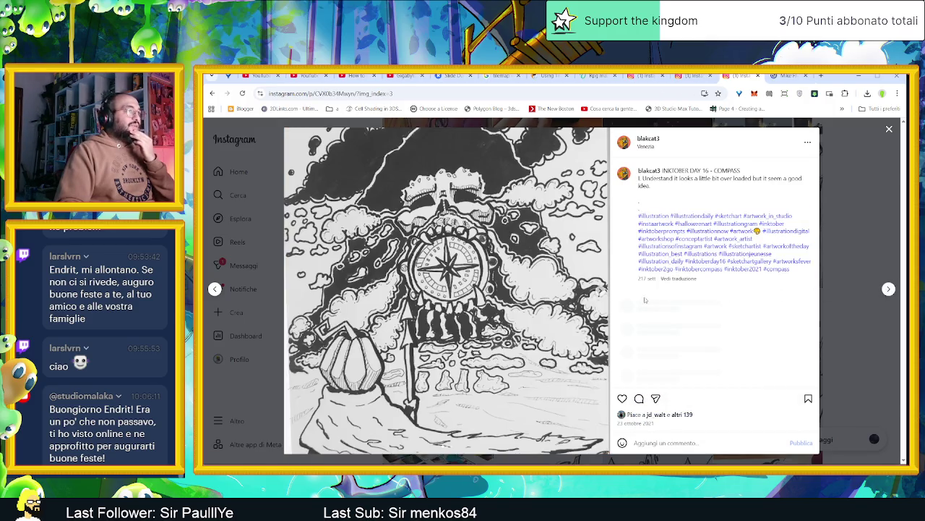
{"action": "left_click", "coordinate": [602, 291]}
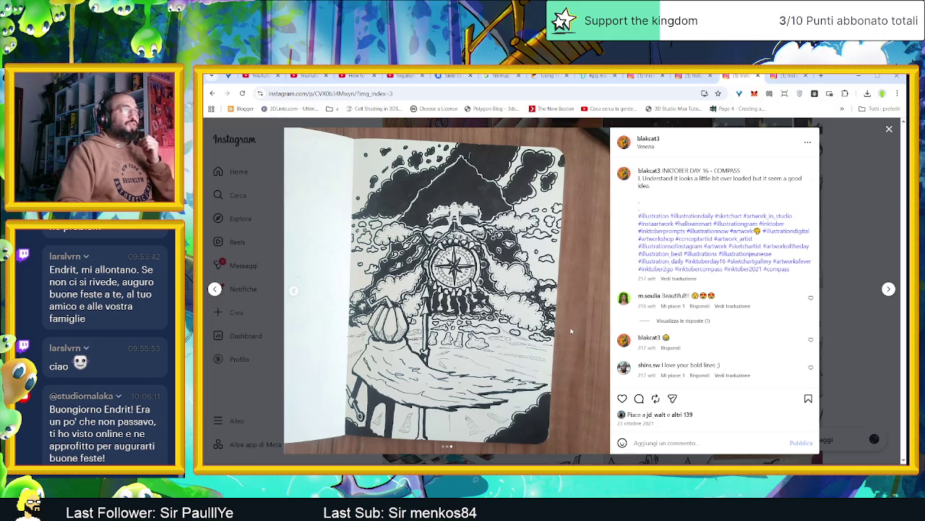
- Browse the Day 15 Helmet, Day 14 Tick and Roof-maker posts and their alternate images
{"action": "left_click", "coordinate": [889, 289]}
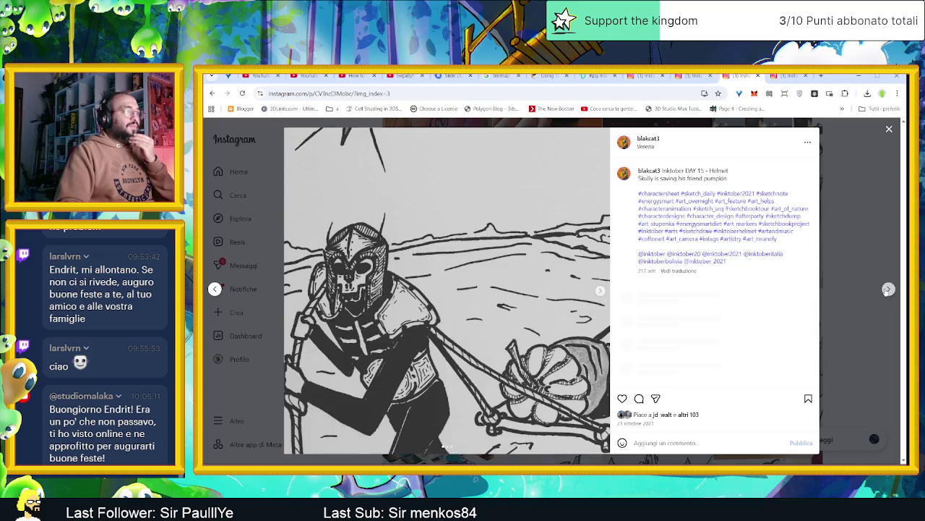
{"action": "left_click", "coordinate": [599, 292]}
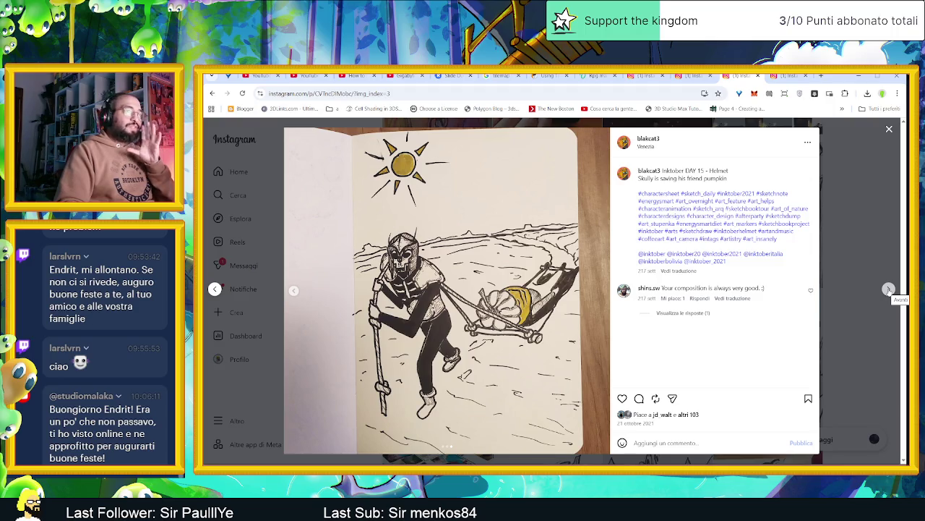
{"action": "left_click", "coordinate": [889, 289]}
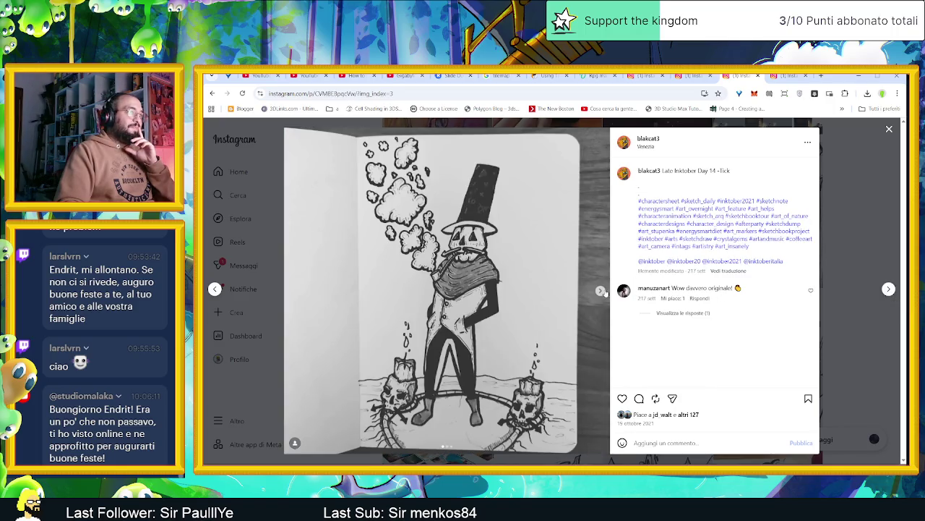
{"action": "left_click", "coordinate": [601, 291]}
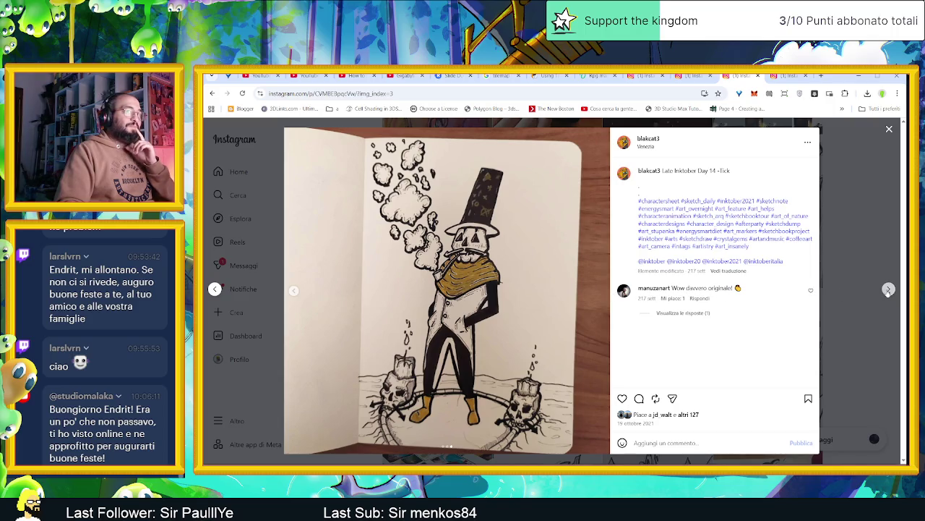
{"action": "left_click", "coordinate": [890, 290]}
{"action": "left_click", "coordinate": [603, 291]}
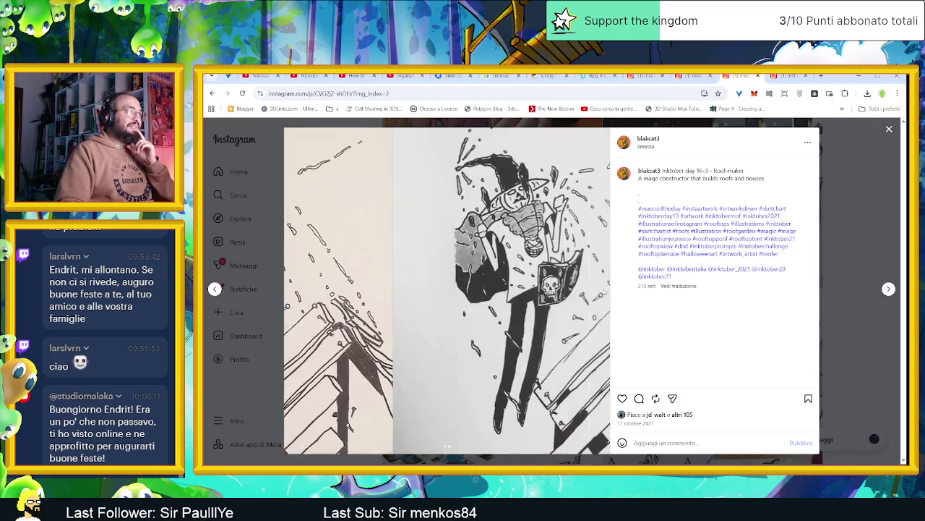
- View the Day 12 Stuck gold and marker photos, then move to the Art of Dune post
{"action": "left_click", "coordinate": [889, 289]}
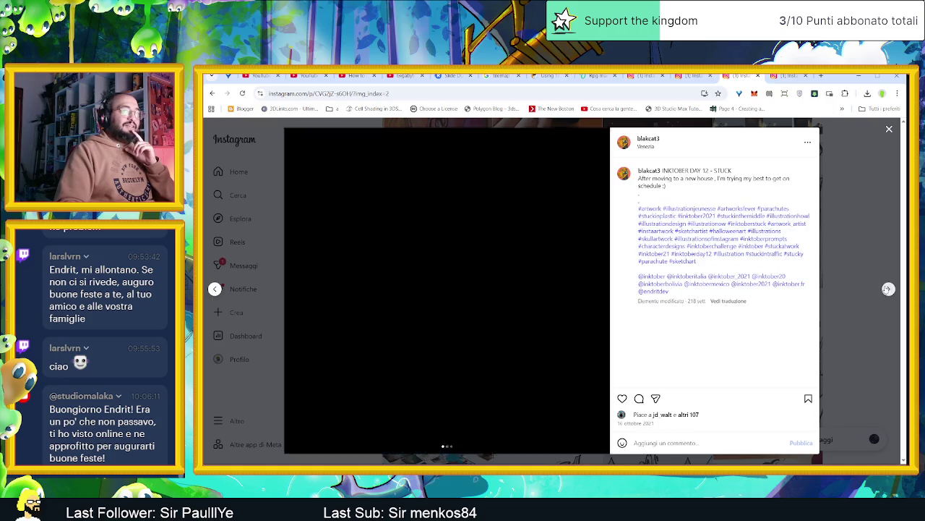
{"action": "left_click", "coordinate": [601, 291]}
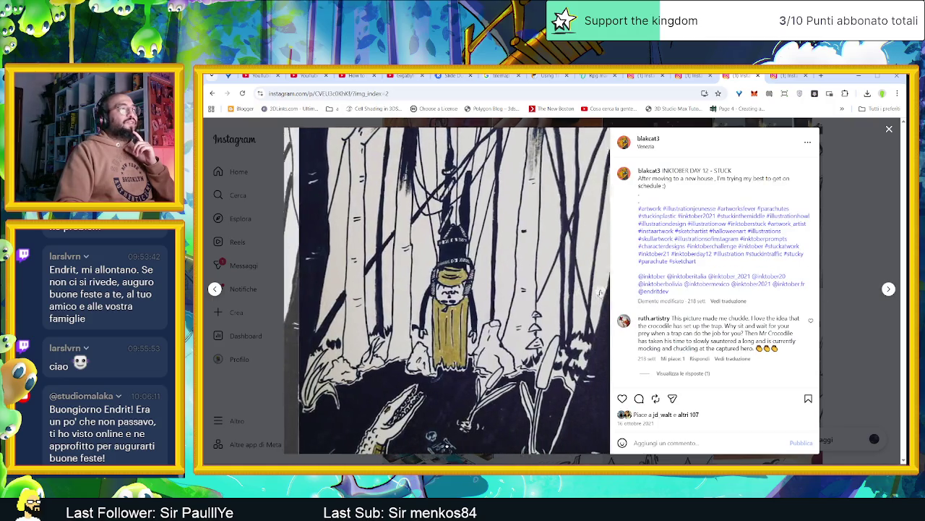
{"action": "left_click", "coordinate": [600, 291]}
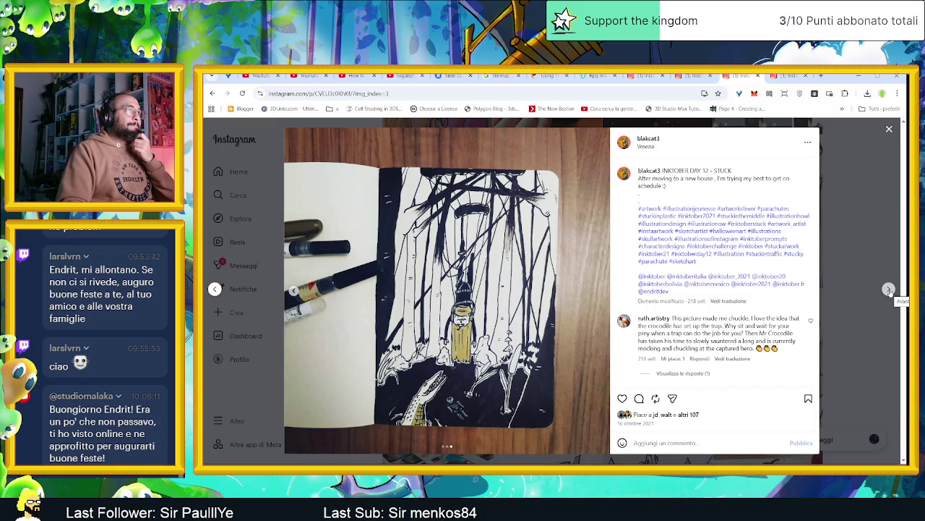
{"action": "left_click", "coordinate": [889, 290]}
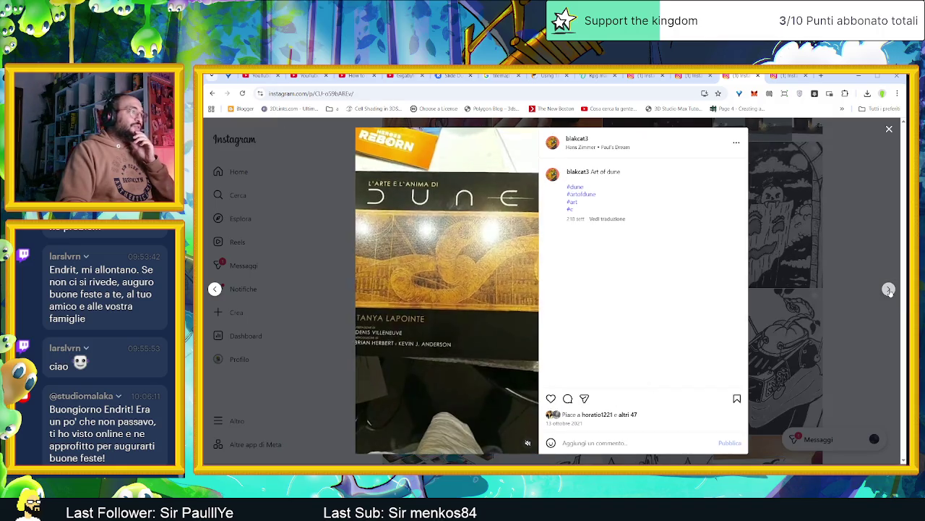
- Browse the samurai lemons, pickup truck, Day 9 Pressure and Day 8 watchtower posts to reach Day 7 Fan
{"action": "left_click", "coordinate": [889, 289]}
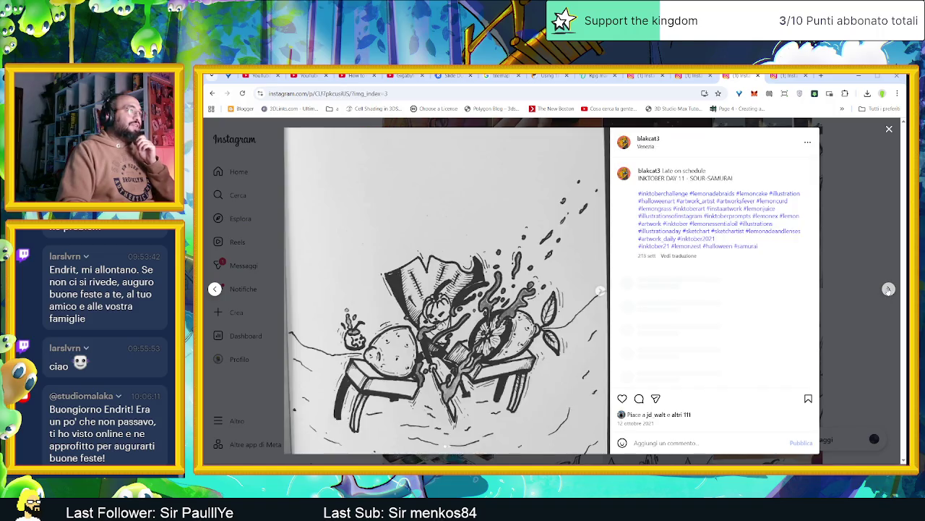
{"action": "left_click", "coordinate": [601, 291]}
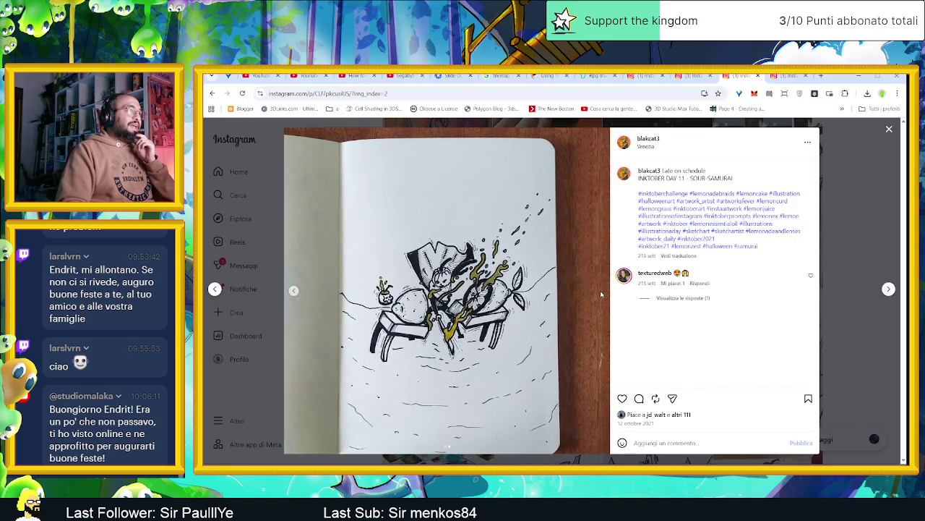
{"action": "left_click", "coordinate": [888, 289]}
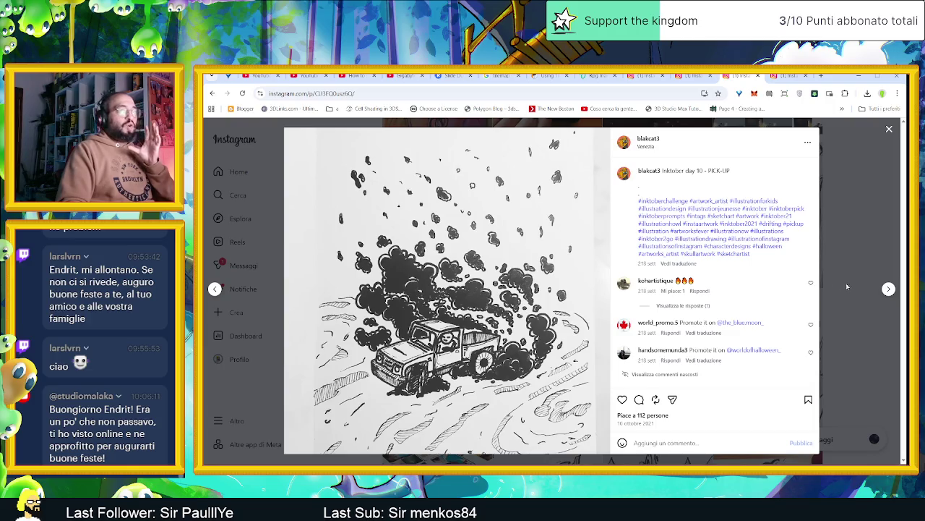
{"action": "left_click", "coordinate": [883, 289]}
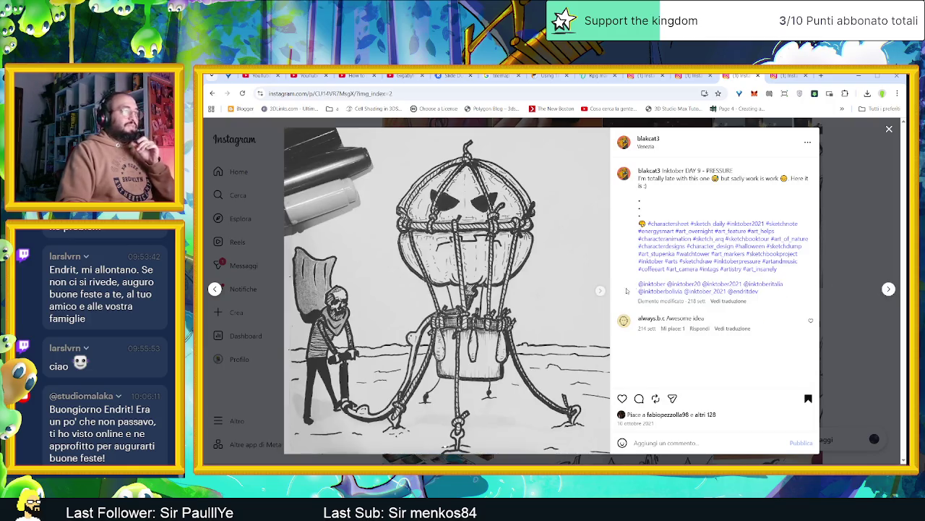
{"action": "left_click", "coordinate": [600, 292]}
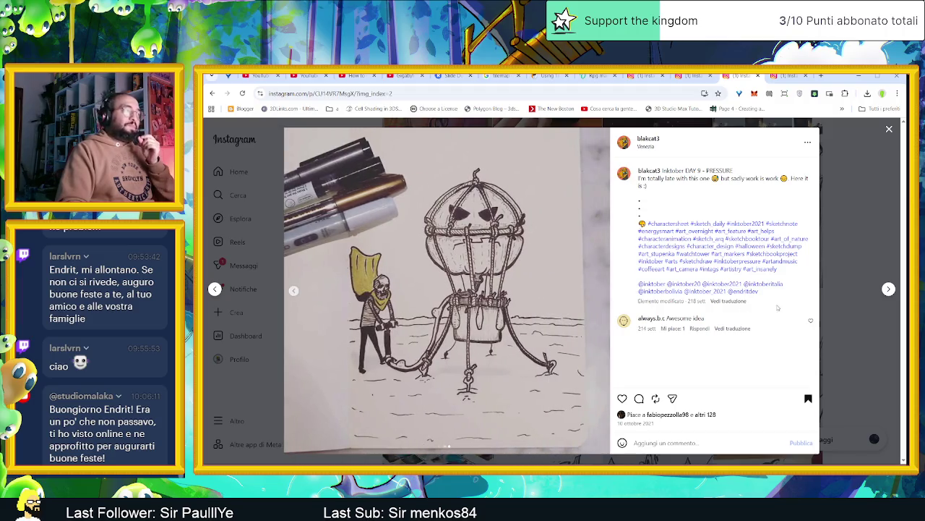
{"action": "left_click", "coordinate": [889, 289]}
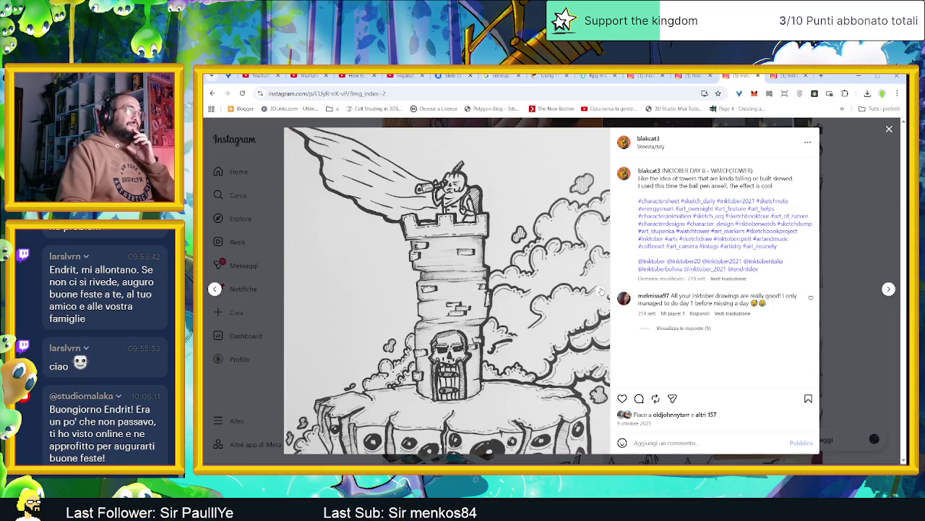
{"action": "left_click", "coordinate": [600, 291]}
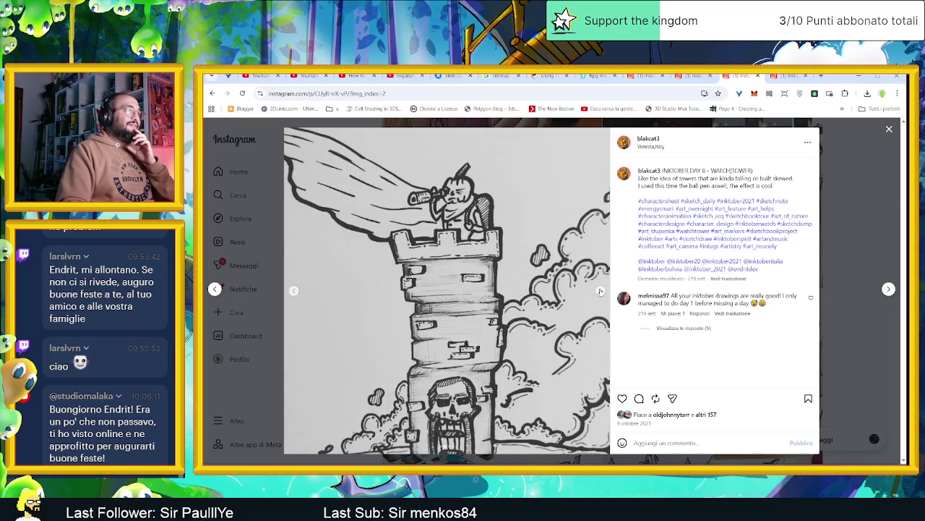
{"action": "left_click", "coordinate": [600, 291]}
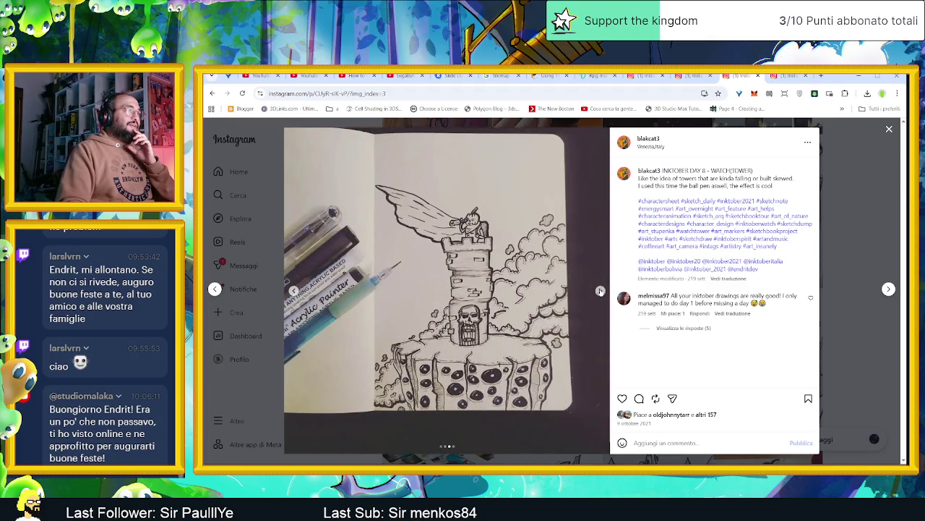
{"action": "mouse_move", "coordinate": [723, 304]}
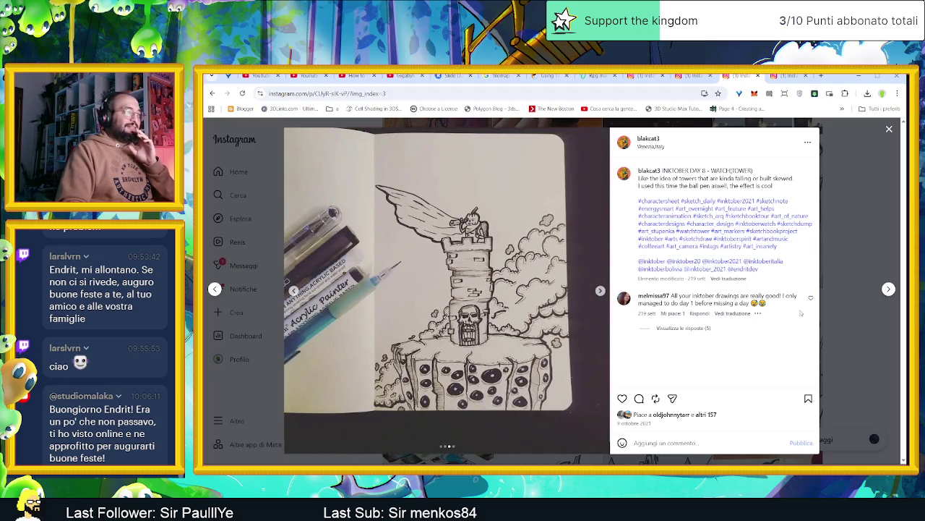
{"action": "left_click", "coordinate": [889, 288]}
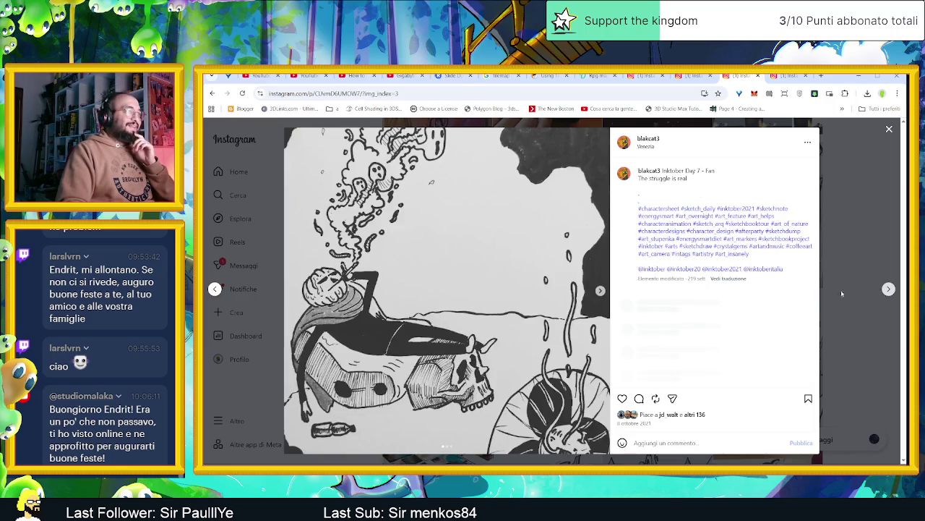
- View every image of the Day 7 Fan, Day 6 Spirit and Day 5 Raven posts, reaching Day 4 knots
{"action": "left_click", "coordinate": [600, 291]}
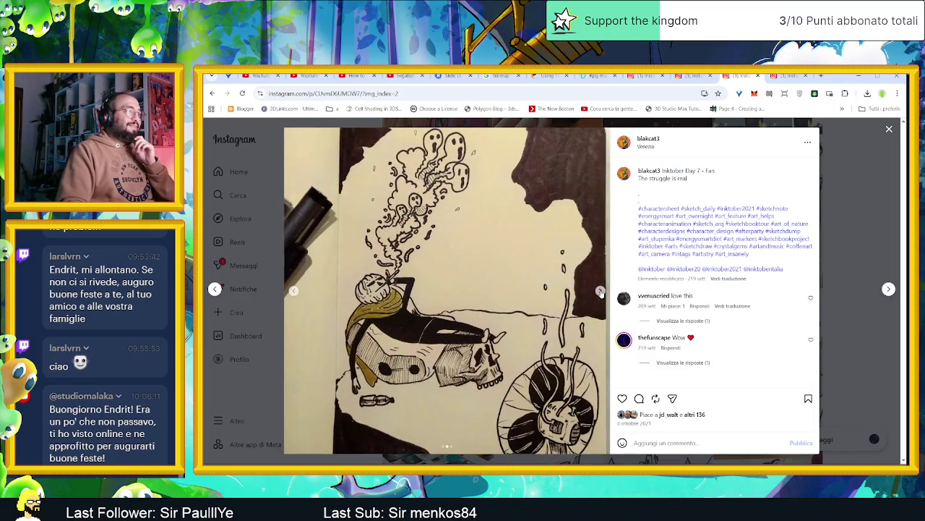
{"action": "left_click", "coordinate": [600, 292]}
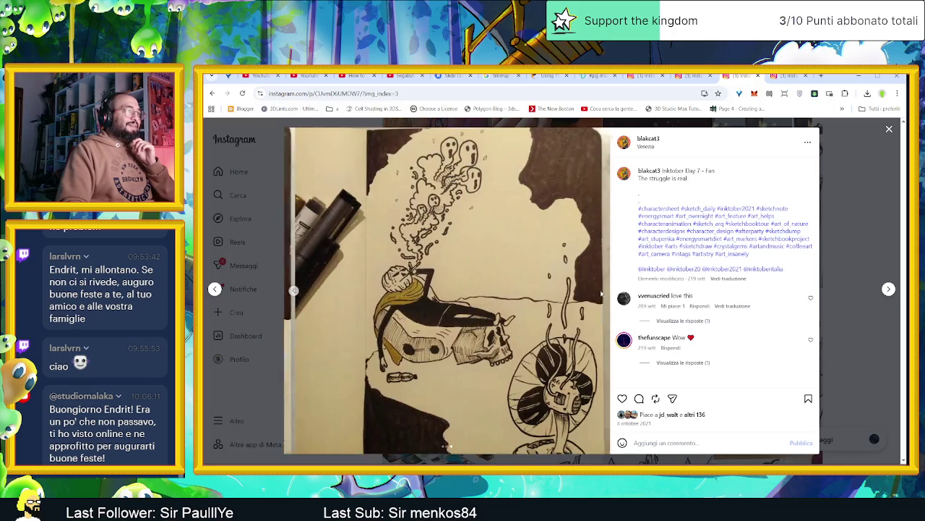
{"action": "left_click", "coordinate": [888, 289]}
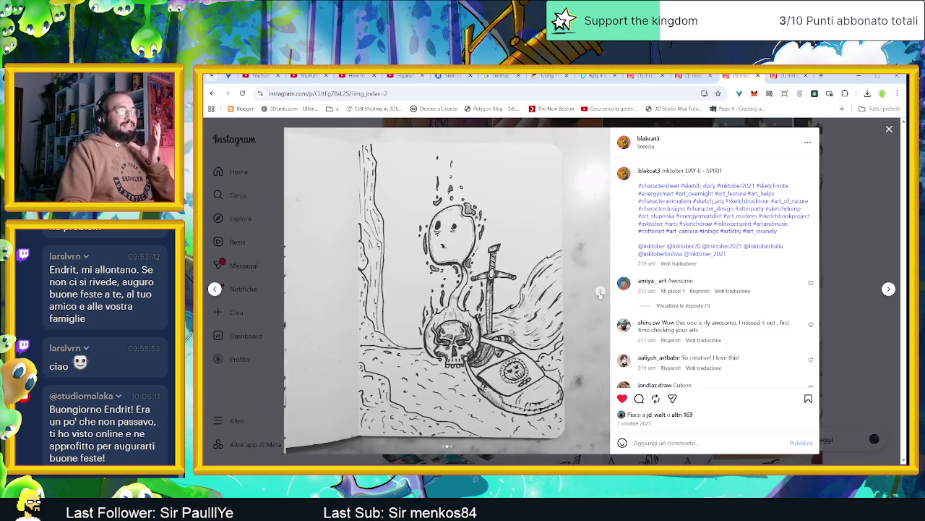
{"action": "left_click", "coordinate": [600, 291]}
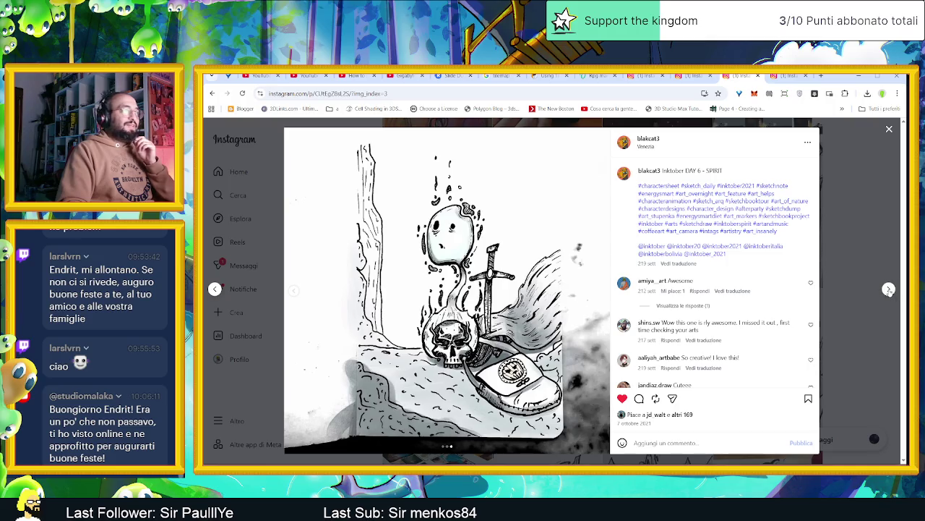
{"action": "left_click", "coordinate": [889, 289]}
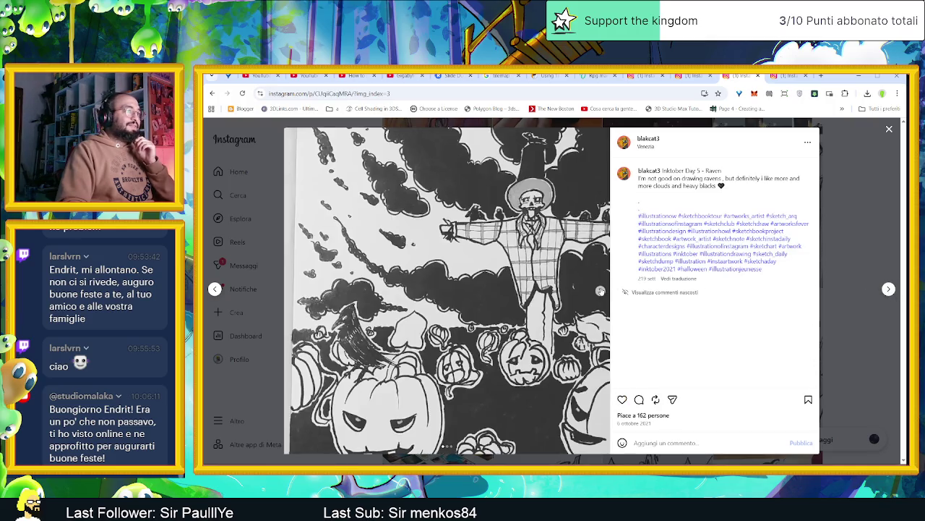
{"action": "left_click", "coordinate": [600, 291]}
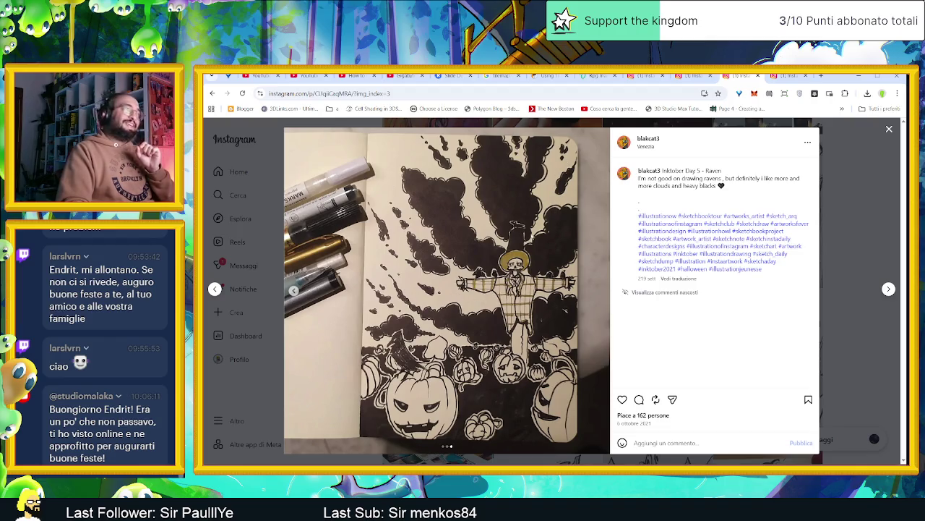
{"action": "left_click", "coordinate": [889, 290]}
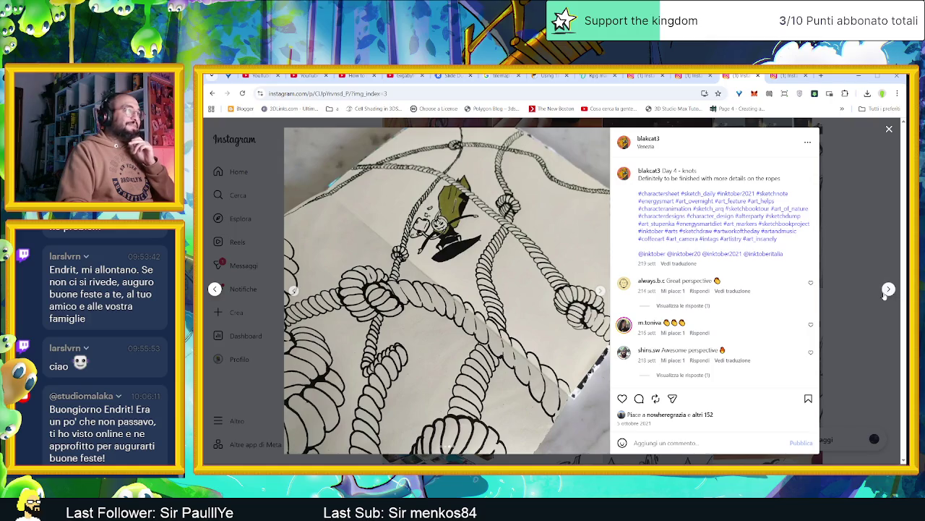
- Browse the Day 3 Vessel ship images and the Day 2 suited pumpkin-heads post
{"action": "left_click", "coordinate": [888, 289]}
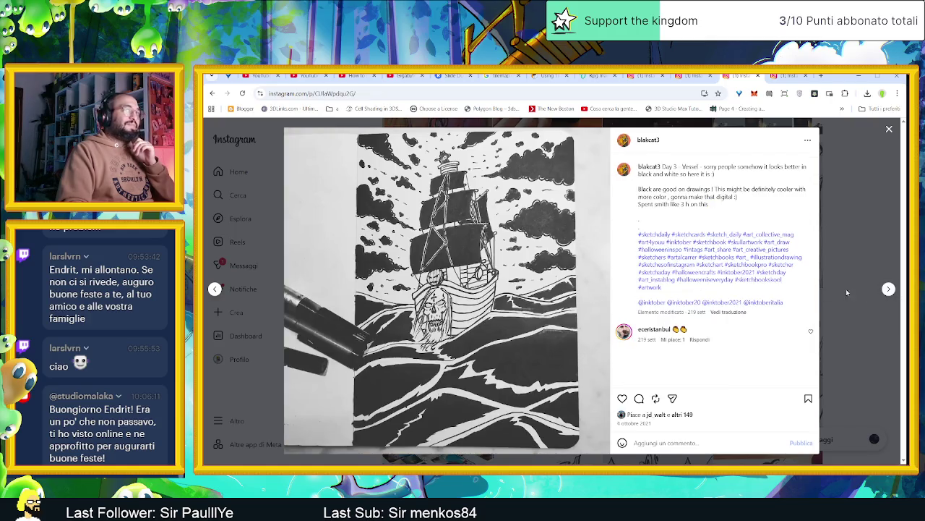
{"action": "left_click", "coordinate": [888, 290]}
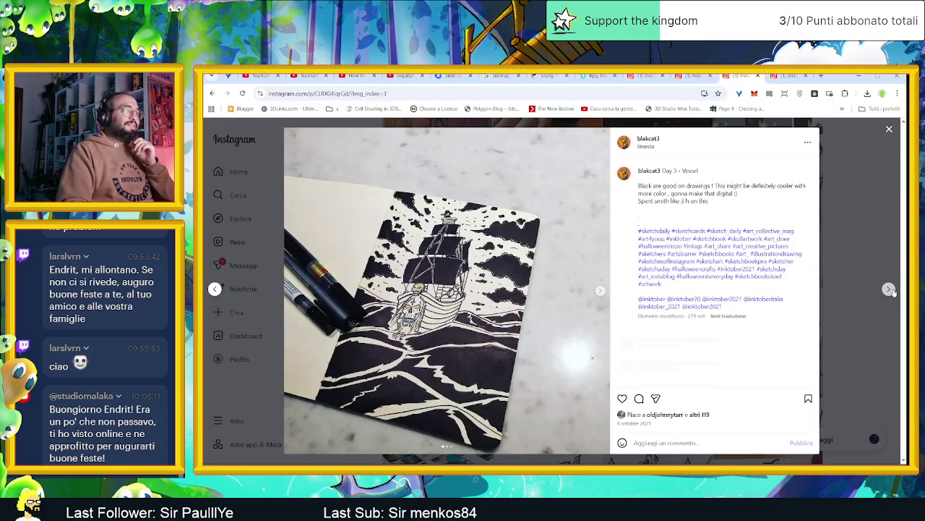
{"action": "left_click", "coordinate": [600, 291]}
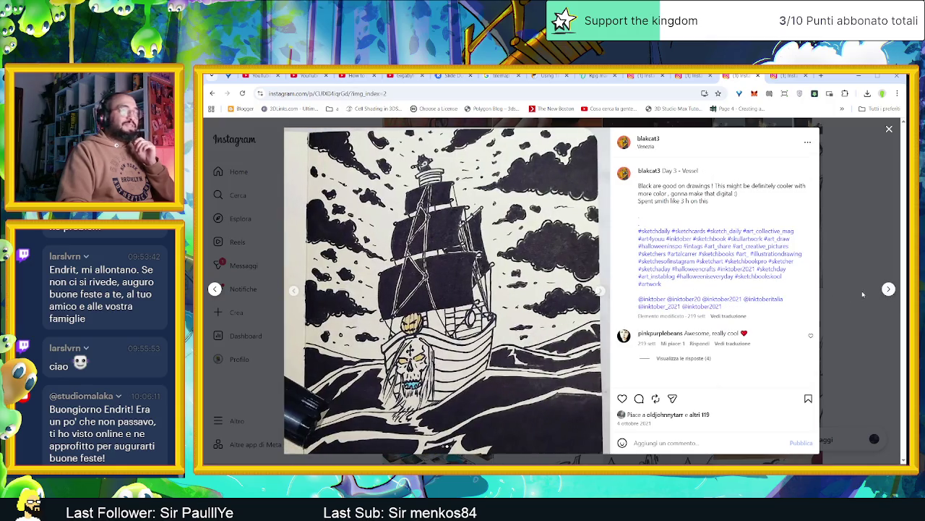
{"action": "left_click", "coordinate": [889, 289]}
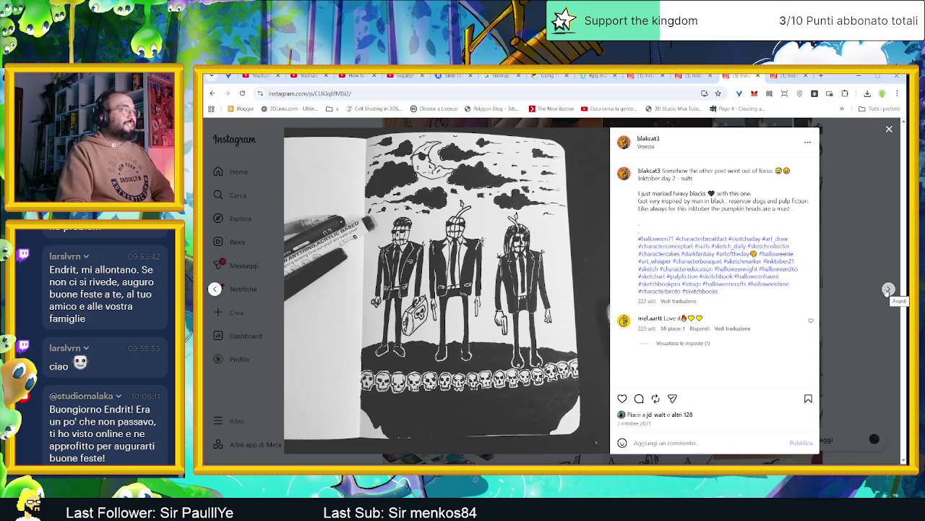
{"action": "left_click", "coordinate": [889, 289]}
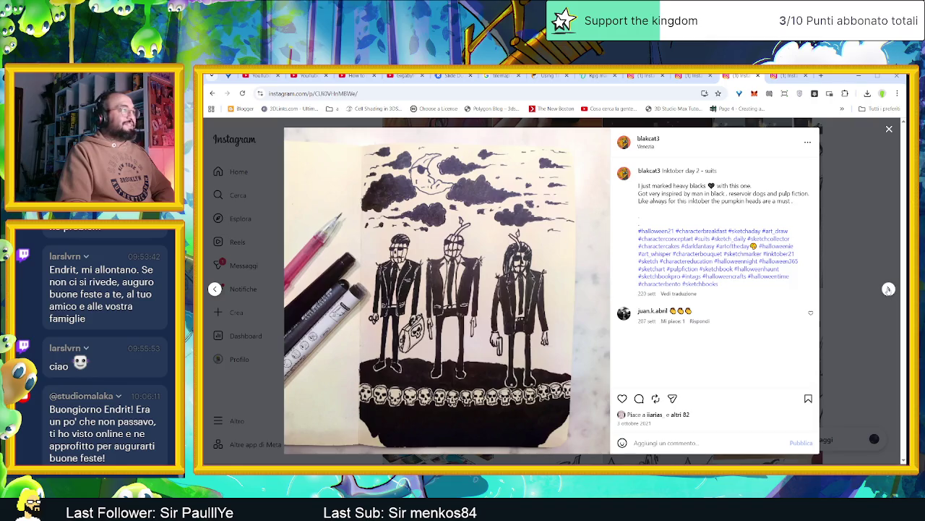
- Page past the wizard and Venice gallery posts, then close the viewer back to the profile grid
{"action": "left_click", "coordinate": [888, 288]}
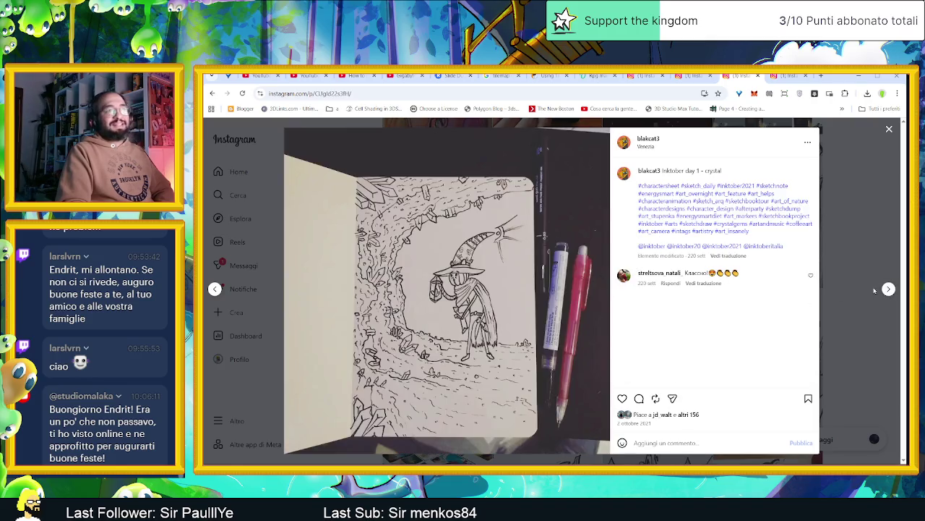
{"action": "left_click", "coordinate": [889, 289]}
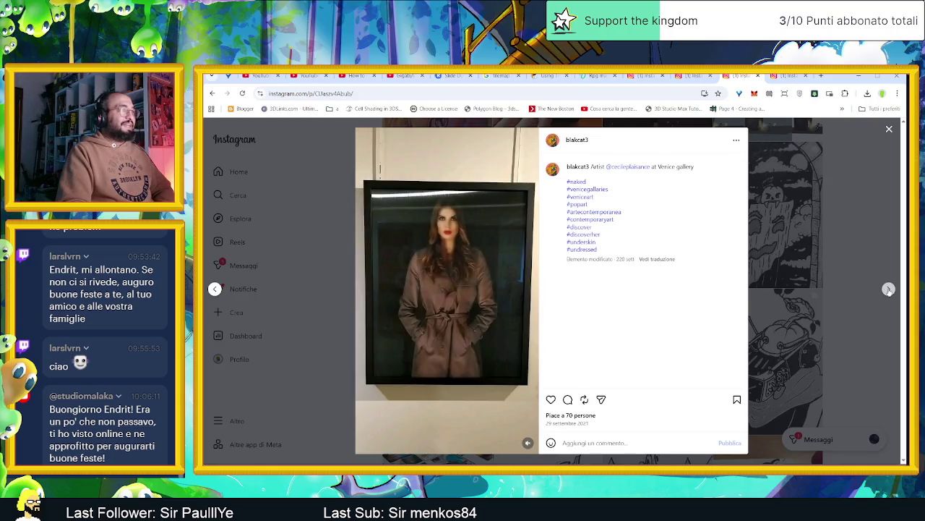
{"action": "left_click", "coordinate": [888, 289]}
{"action": "left_click", "coordinate": [889, 130]}
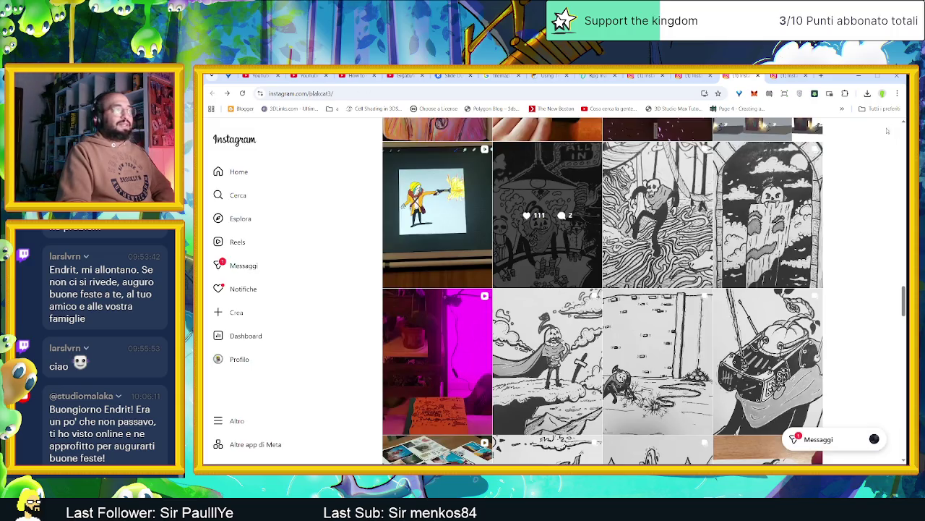
- Scroll down the grid and view both images of the laser-beam flying painting post
{"action": "scroll", "coordinate": [848, 295], "scroll_direction": "down", "scroll_amount": 5}
{"action": "scroll", "coordinate": [846, 292], "scroll_direction": "down", "scroll_amount": 3}
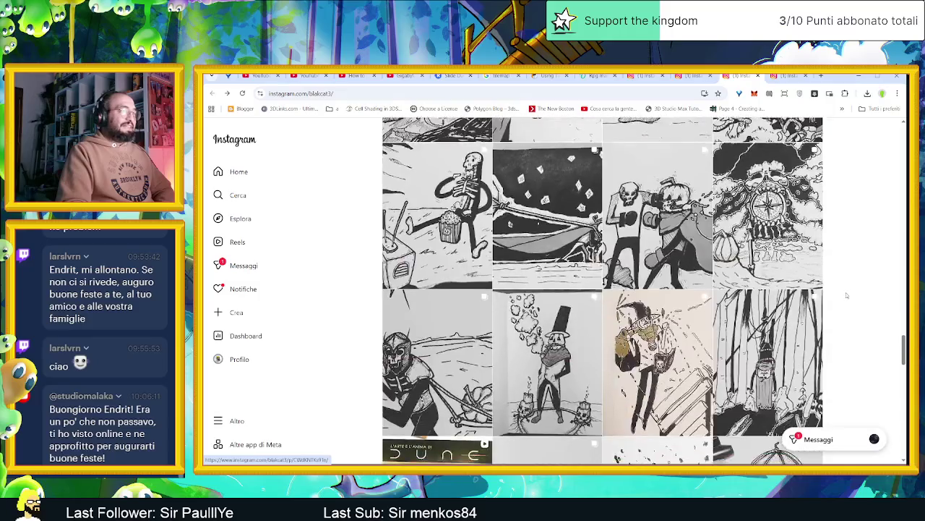
{"action": "scroll", "coordinate": [846, 292], "scroll_direction": "down", "scroll_amount": 3}
{"action": "scroll", "coordinate": [846, 296], "scroll_direction": "down", "scroll_amount": 3}
{"action": "scroll", "coordinate": [845, 296], "scroll_direction": "down", "scroll_amount": 3}
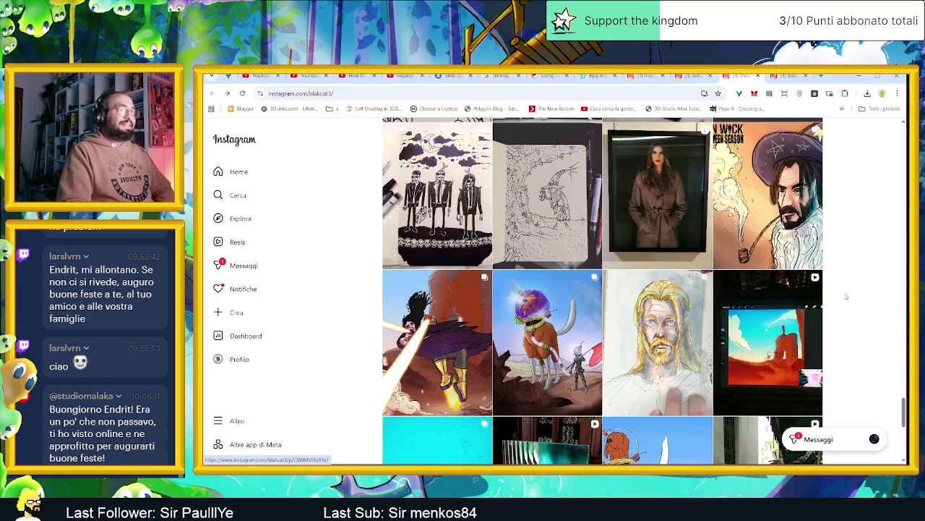
{"action": "left_click", "coordinate": [450, 287]}
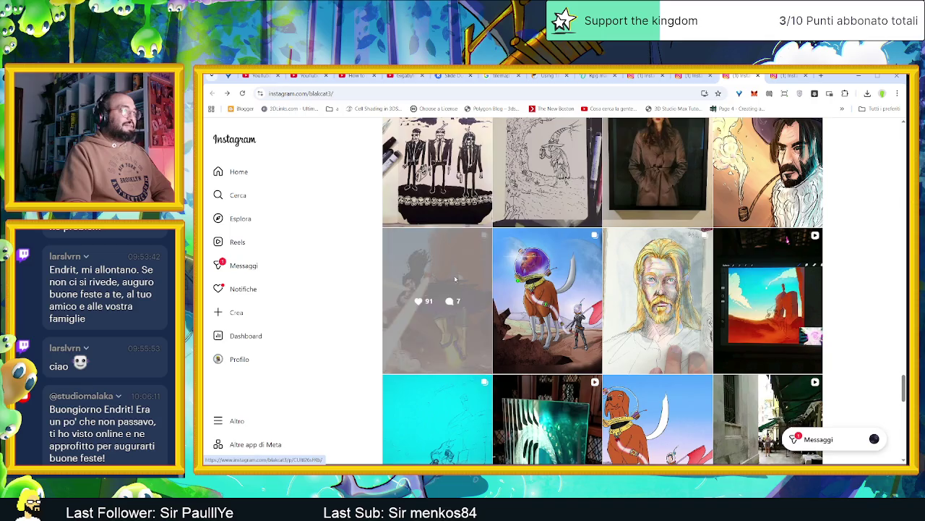
{"action": "left_click", "coordinate": [600, 292]}
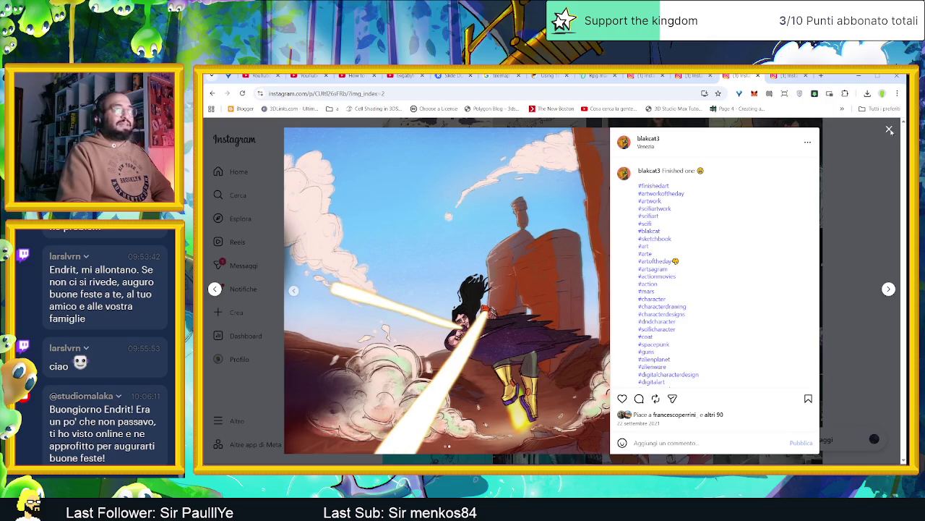
{"action": "left_click", "coordinate": [889, 129]}
- Look through the astronaut dog painting post's images, including the dog close-up
{"action": "left_click", "coordinate": [585, 293]}
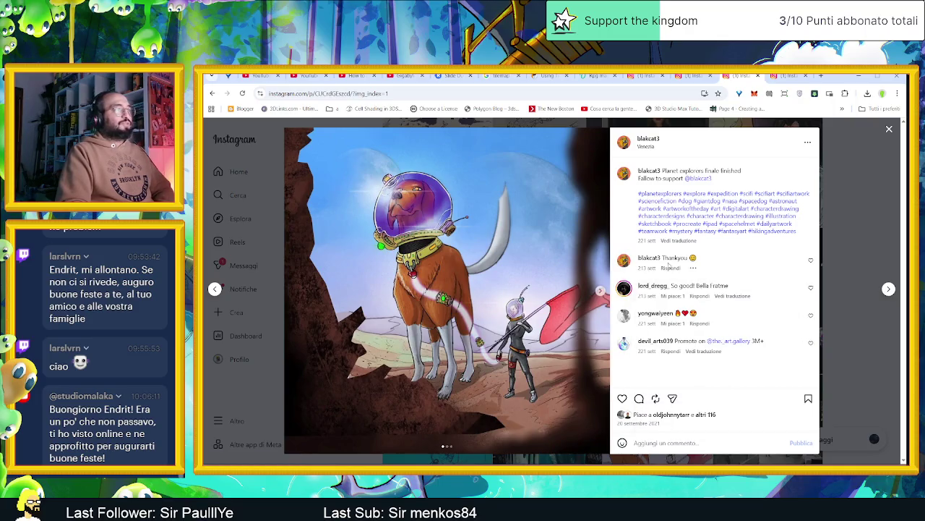
{"action": "left_click", "coordinate": [597, 292]}
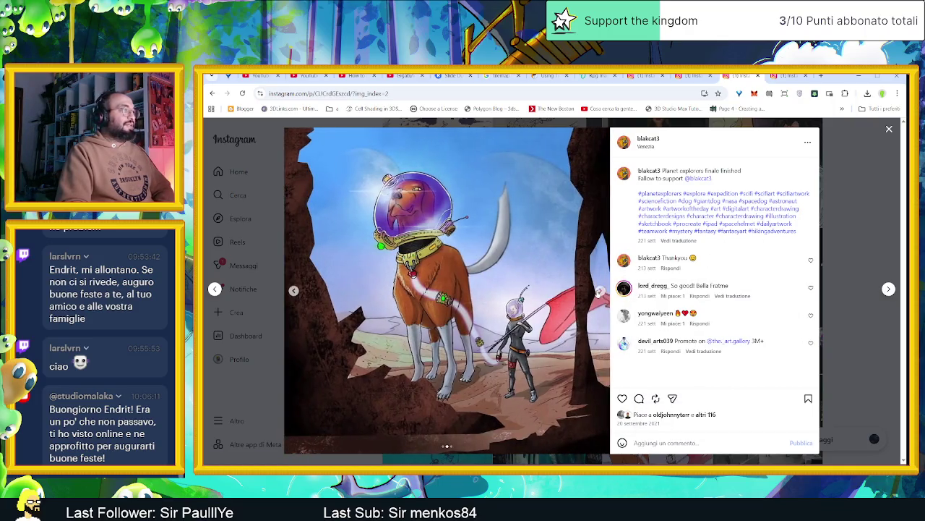
{"action": "left_click", "coordinate": [597, 292]}
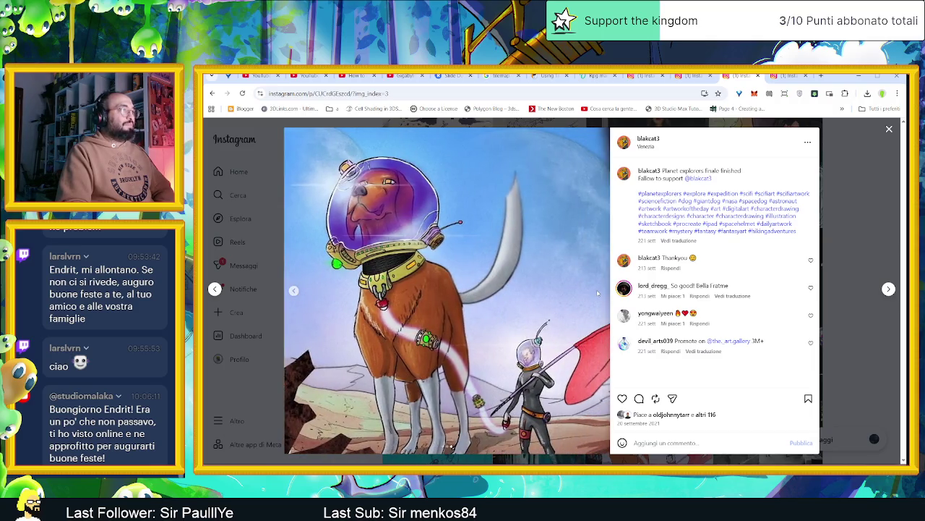
{"action": "left_click", "coordinate": [889, 132]}
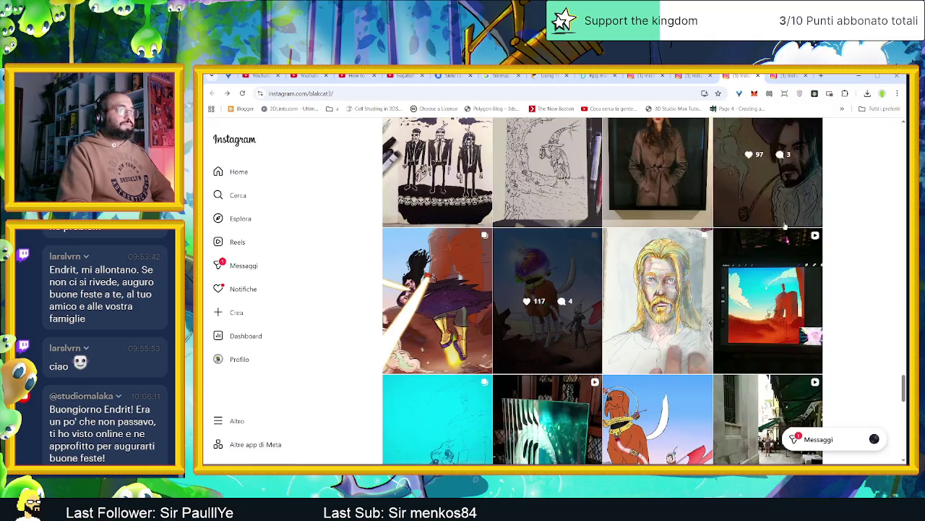
- Scroll further down and open the four-astronauts character post
{"action": "scroll", "coordinate": [861, 323], "scroll_direction": "down", "scroll_amount": 3}
{"action": "scroll", "coordinate": [860, 323], "scroll_direction": "down", "scroll_amount": 1}
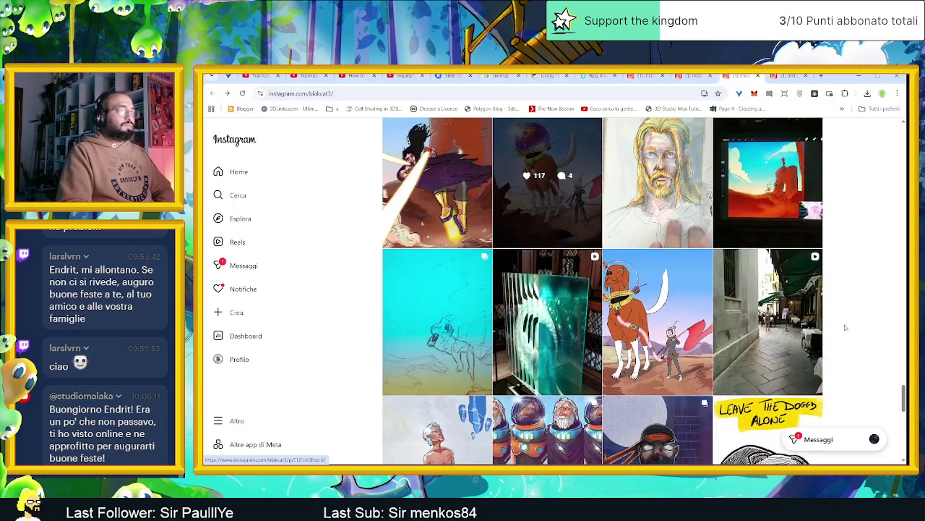
{"action": "scroll", "coordinate": [827, 326], "scroll_direction": "down", "scroll_amount": 1}
{"action": "scroll", "coordinate": [825, 323], "scroll_direction": "down", "scroll_amount": 1}
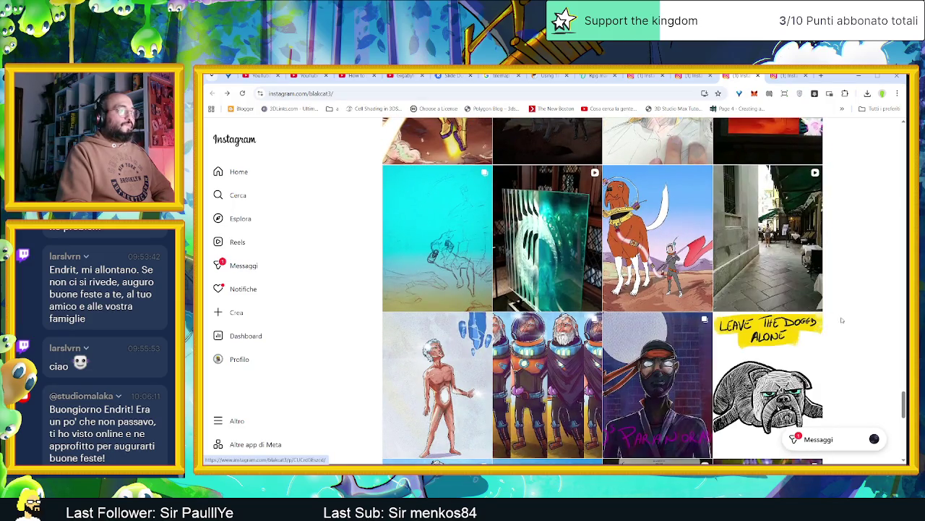
{"action": "scroll", "coordinate": [723, 323], "scroll_direction": "down", "scroll_amount": 1}
{"action": "left_click", "coordinate": [531, 323]}
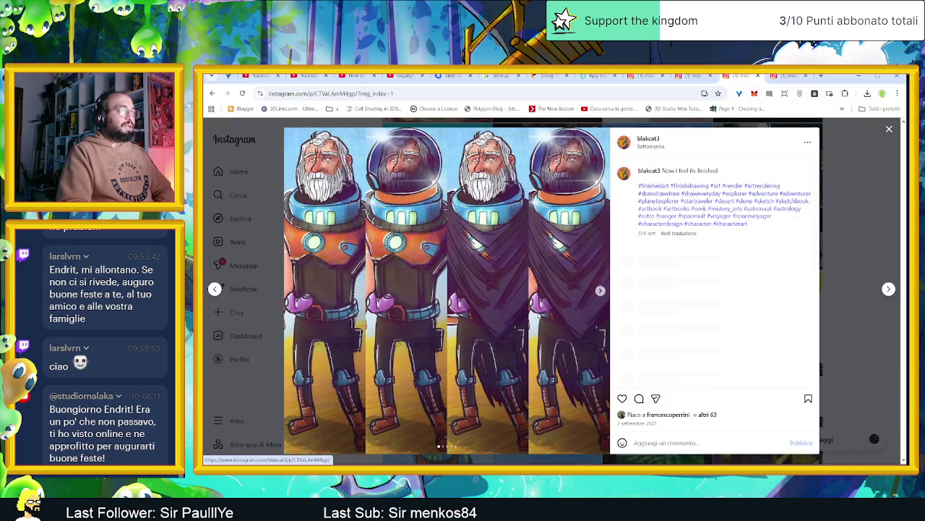
- Page through all astronaut images to the helmeted version, then close the post
{"action": "left_click", "coordinate": [600, 292]}
{"action": "left_click", "coordinate": [600, 292]}
{"action": "left_click", "coordinate": [600, 292]}
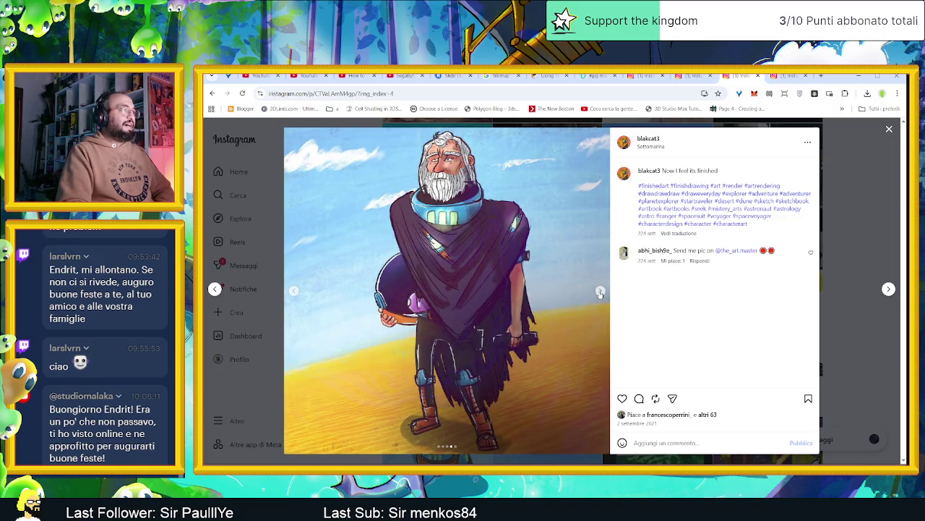
{"action": "left_click", "coordinate": [600, 292]}
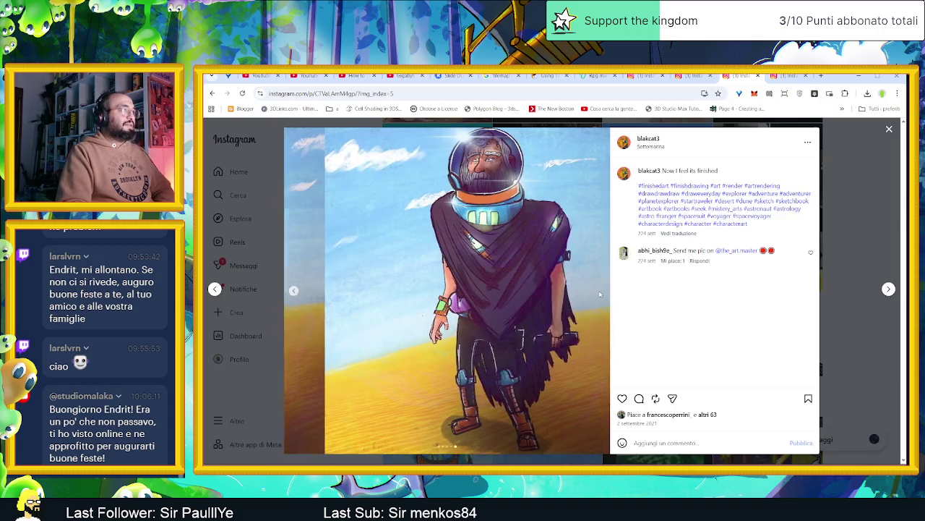
{"action": "left_click", "coordinate": [890, 128]}
- Scroll down, briefly view the yellow-streak spaceship canyon painting, and keep scrolling
{"action": "scroll", "coordinate": [860, 339], "scroll_direction": "down", "scroll_amount": 2}
{"action": "scroll", "coordinate": [860, 340], "scroll_direction": "down", "scroll_amount": 1}
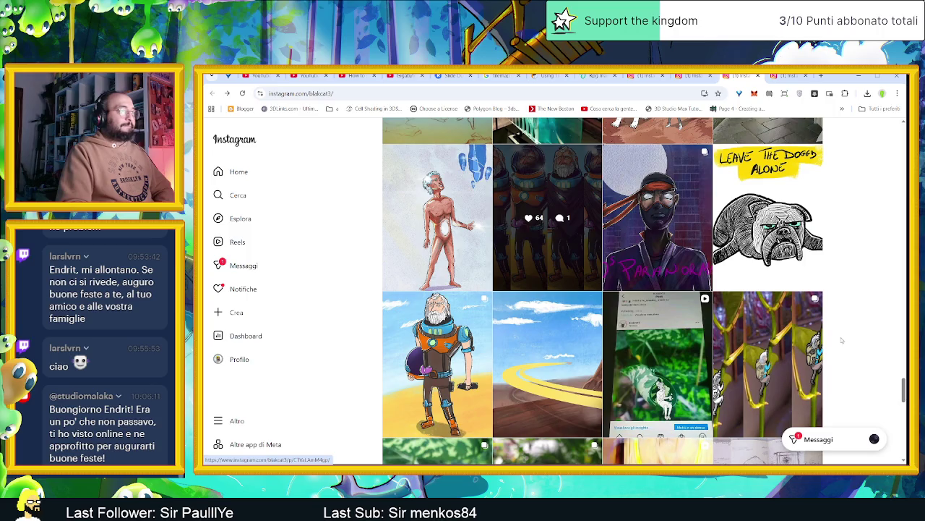
{"action": "scroll", "coordinate": [829, 340], "scroll_direction": "down", "scroll_amount": 1}
{"action": "left_click", "coordinate": [542, 329]}
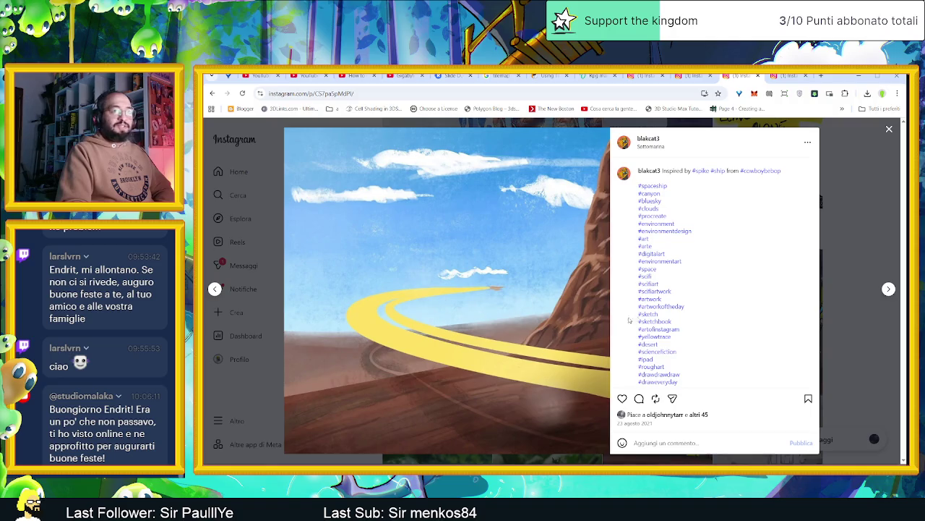
{"action": "left_click", "coordinate": [877, 253]}
{"action": "scroll", "coordinate": [802, 323], "scroll_direction": "down", "scroll_amount": 1}
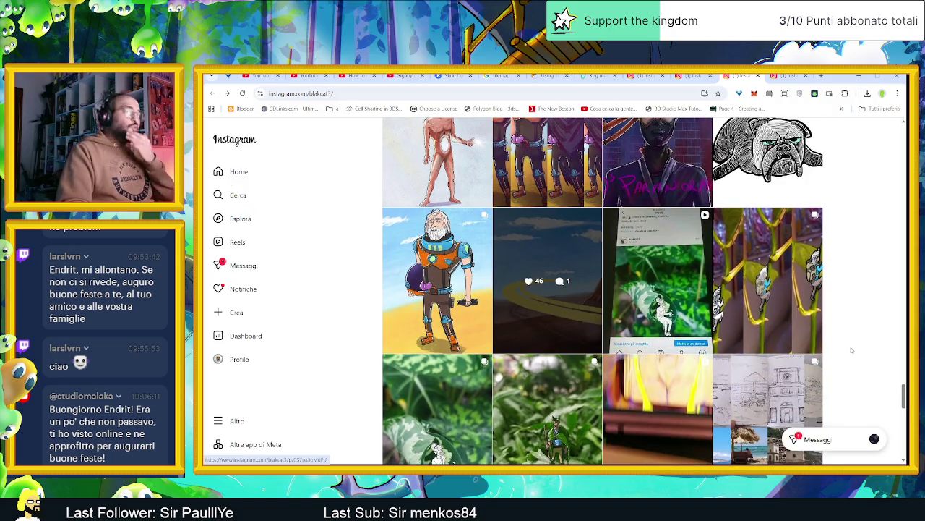
- Glance at the climbing-plant character post, then view all images of the plant photo post
{"action": "left_click", "coordinate": [801, 322]}
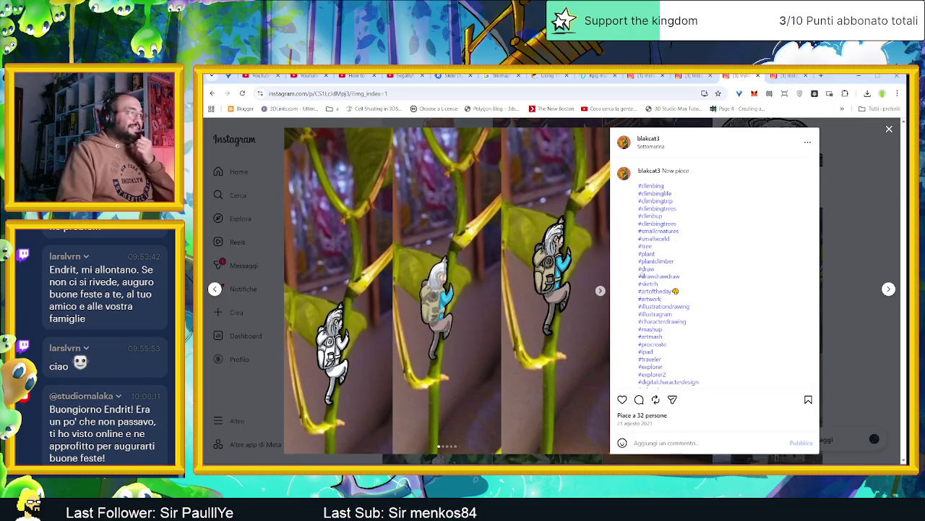
{"action": "left_click", "coordinate": [889, 130]}
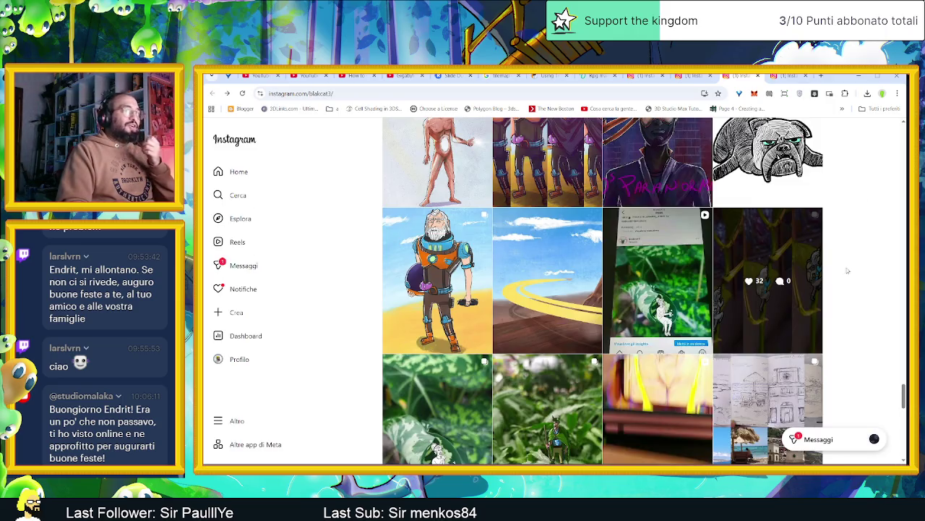
{"action": "scroll", "coordinate": [861, 305], "scroll_direction": "down", "scroll_amount": 2}
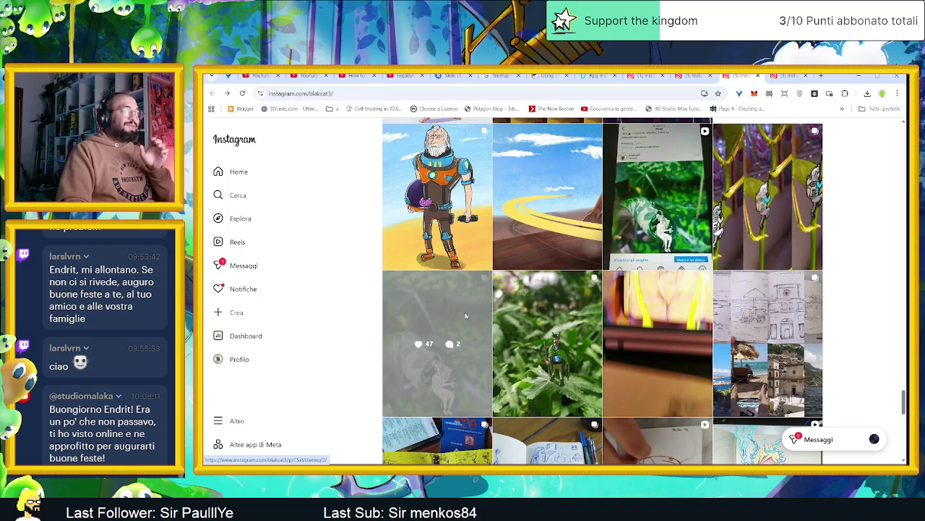
{"action": "left_click", "coordinate": [464, 312]}
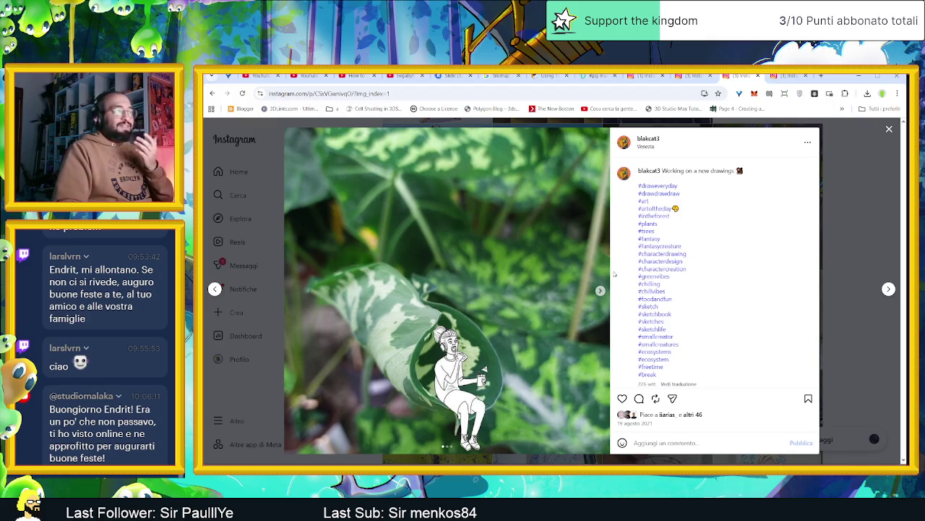
{"action": "left_click", "coordinate": [601, 290]}
{"action": "left_click", "coordinate": [601, 291]}
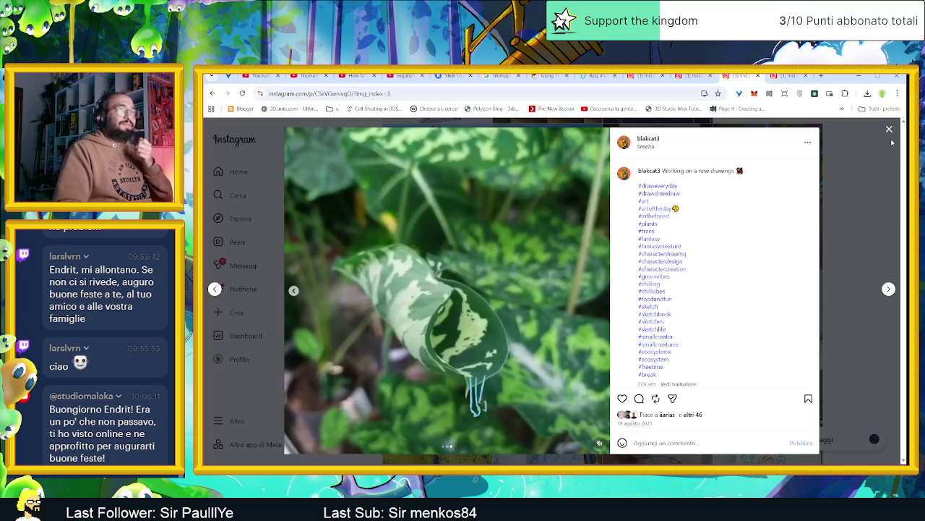
{"action": "left_click", "coordinate": [889, 130]}
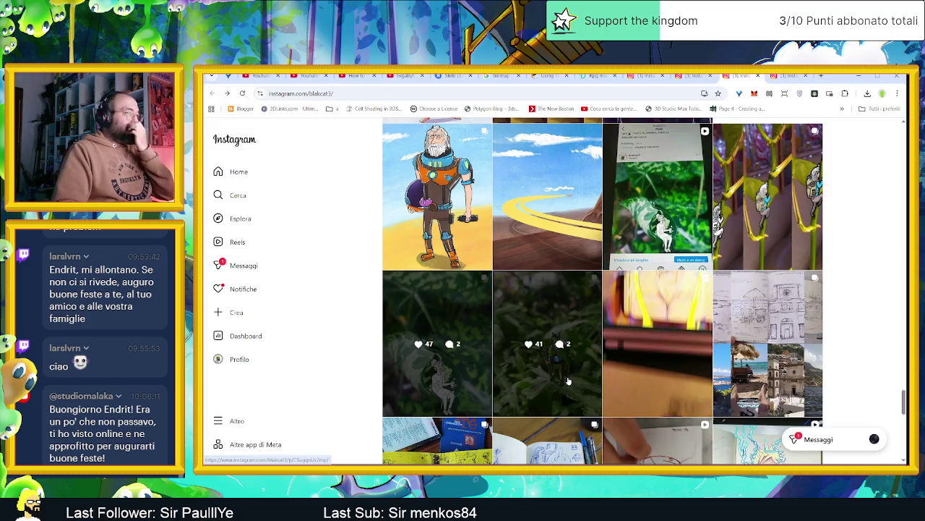
- View the green-cloaked knight among plants post, then scroll down to the binder and sketchbook row
{"action": "left_click", "coordinate": [567, 381]}
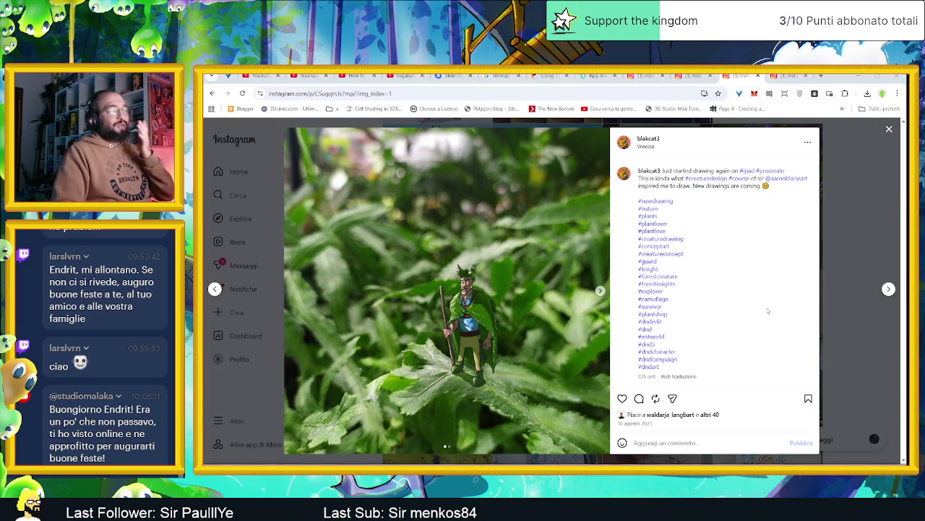
{"action": "left_click", "coordinate": [858, 283]}
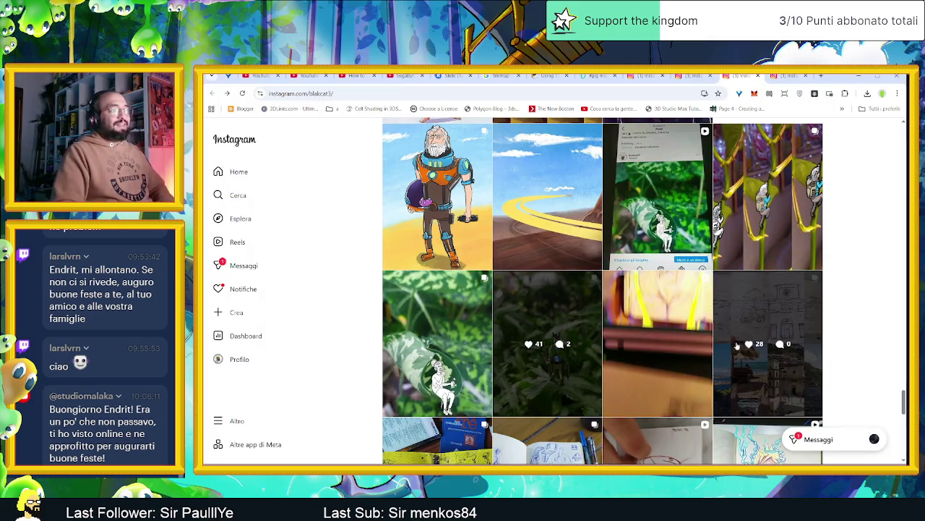
{"action": "scroll", "coordinate": [661, 390], "scroll_direction": "down", "scroll_amount": 1}
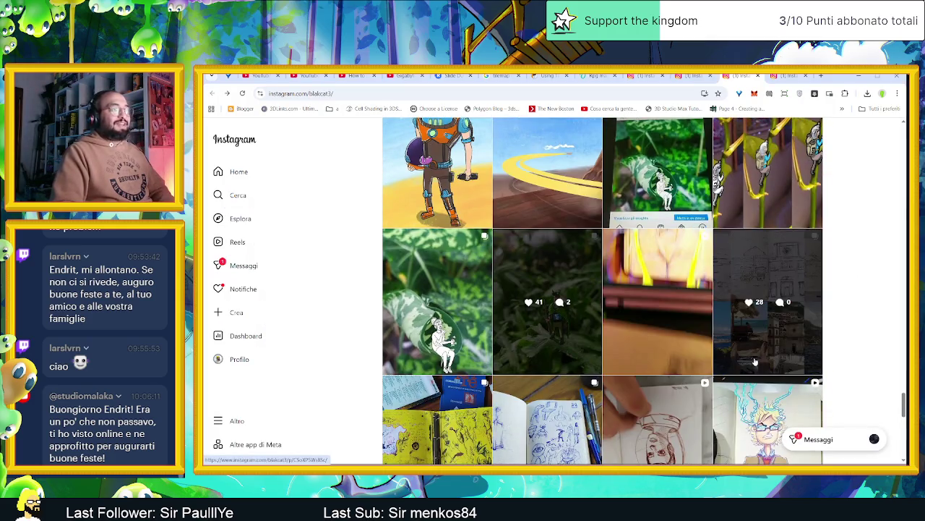
{"action": "scroll", "coordinate": [687, 384], "scroll_direction": "down", "scroll_amount": 2}
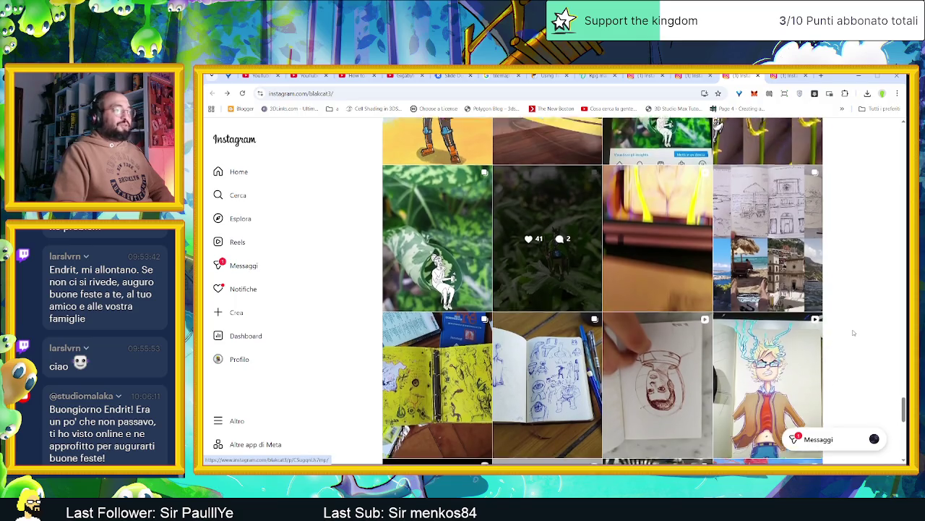
- View all three yellow binder doodle photos, then close that post
{"action": "left_click", "coordinate": [454, 398]}
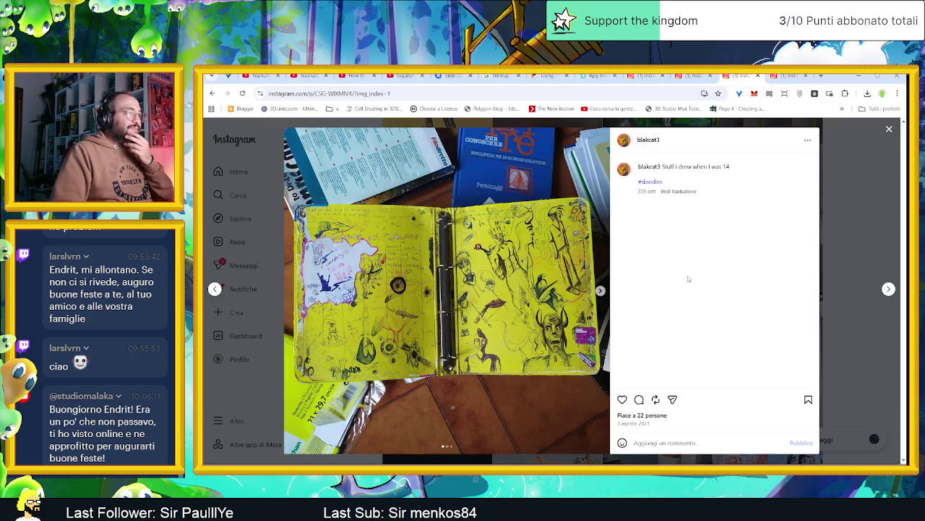
{"action": "left_click", "coordinate": [601, 291]}
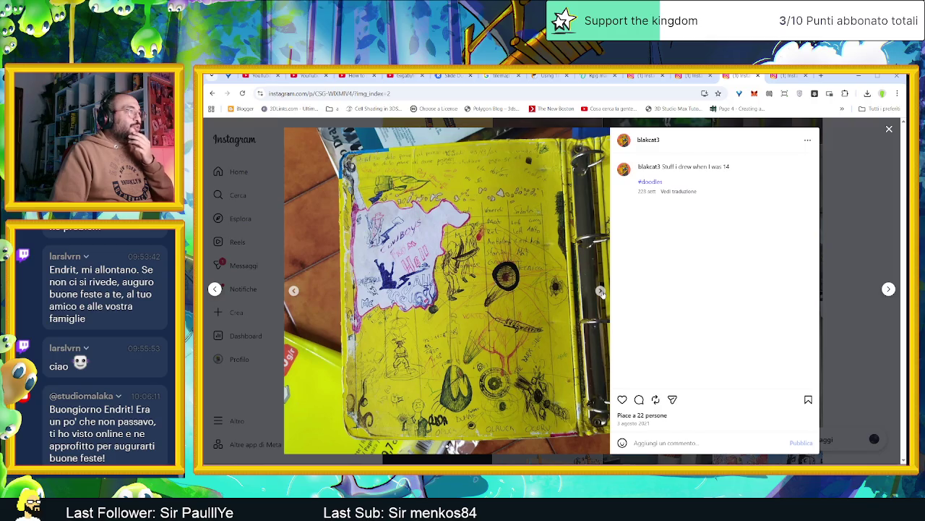
{"action": "left_click", "coordinate": [600, 291]}
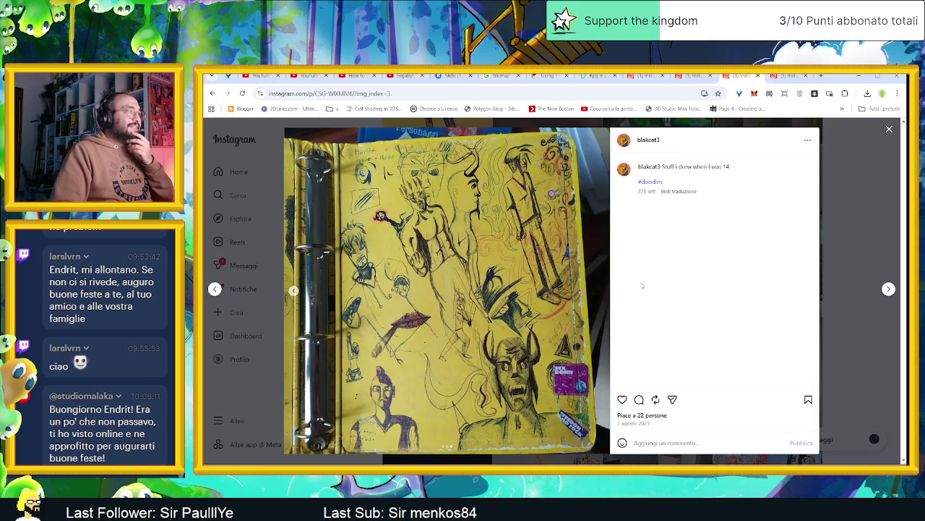
{"action": "left_click", "coordinate": [889, 130]}
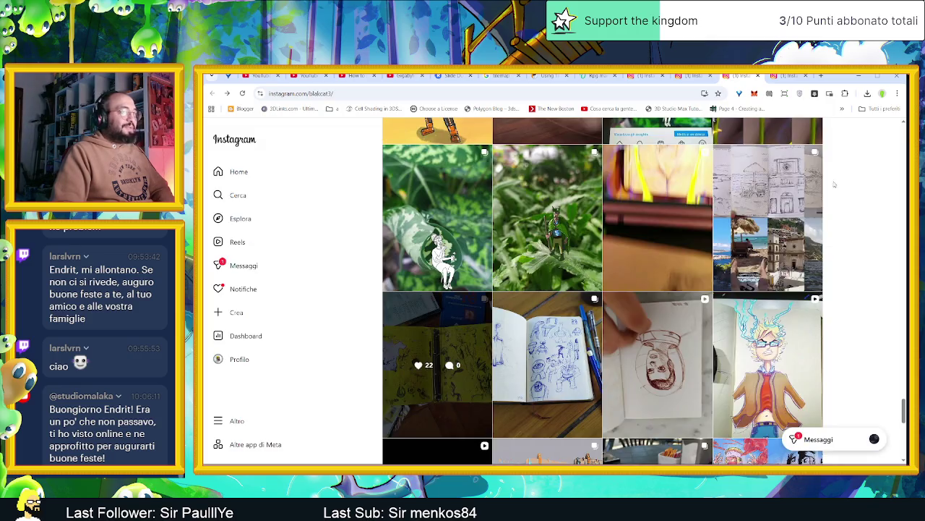
- See both Monster sketch photos, then watch the first-sketchbook flip-through video and close it
{"action": "left_click", "coordinate": [585, 385]}
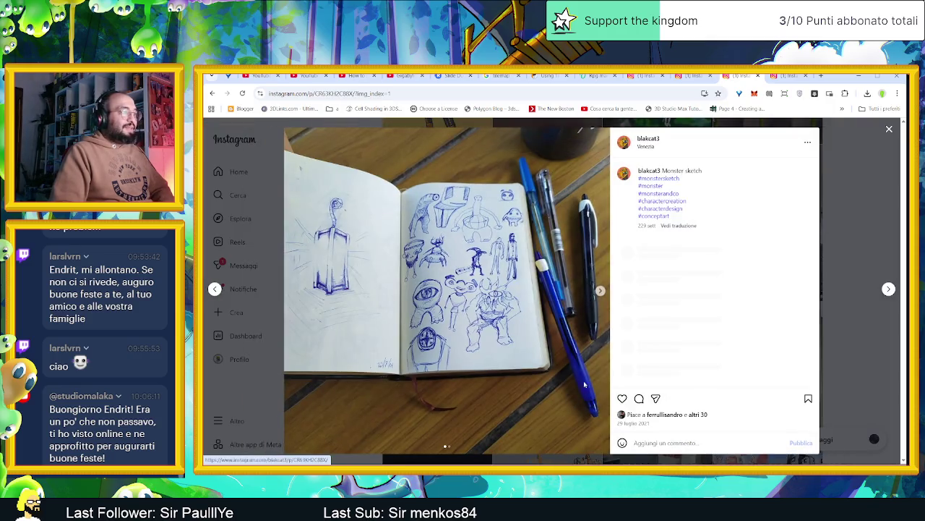
{"action": "left_click", "coordinate": [601, 291]}
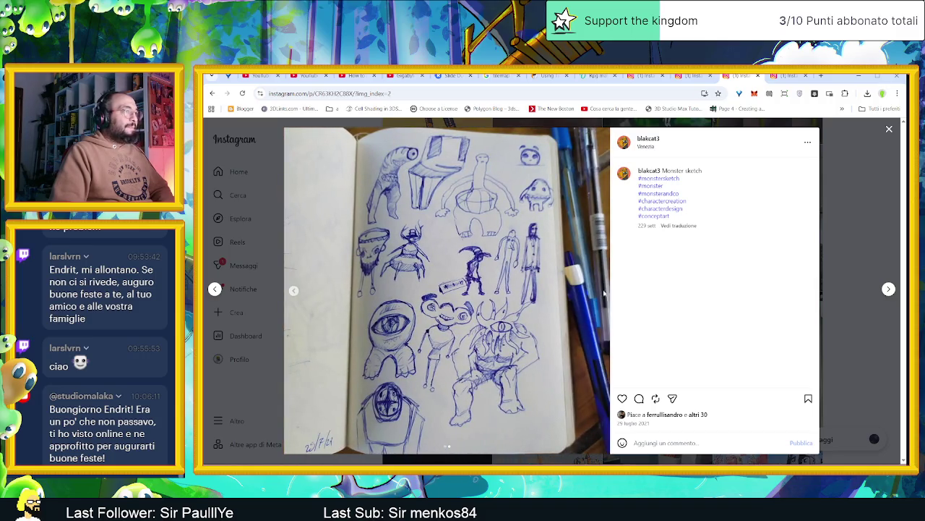
{"action": "left_click", "coordinate": [837, 216]}
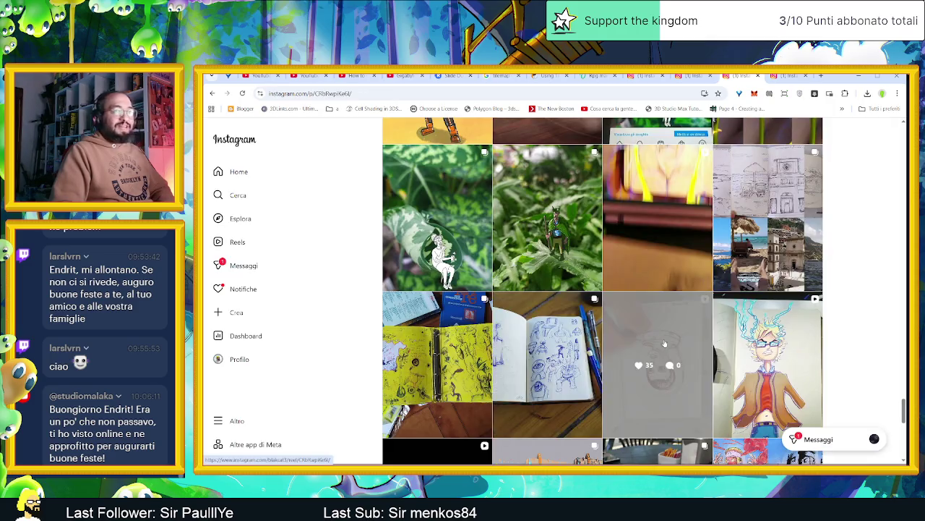
{"action": "left_click", "coordinate": [665, 343]}
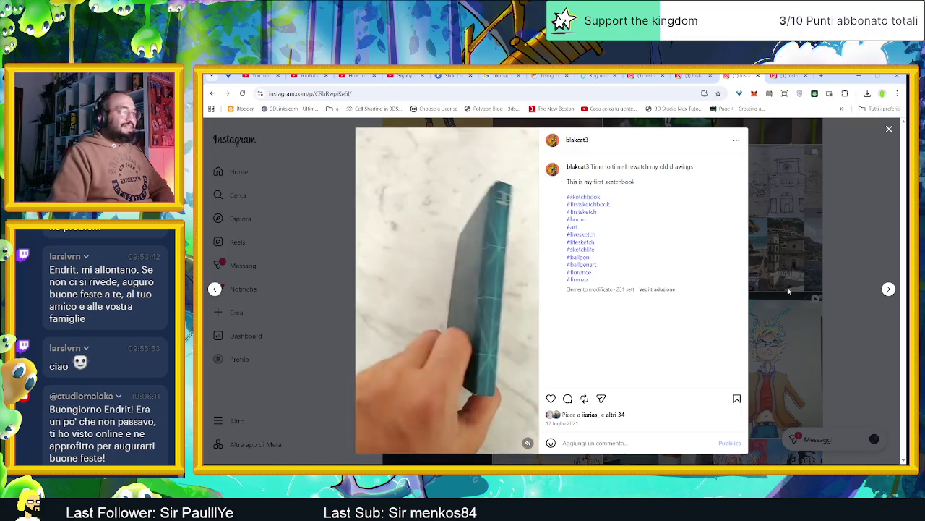
{"action": "left_click", "coordinate": [857, 199]}
- View the angry blond character post, then scroll further down the grid
{"action": "scroll", "coordinate": [796, 311], "scroll_direction": "down", "scroll_amount": 1}
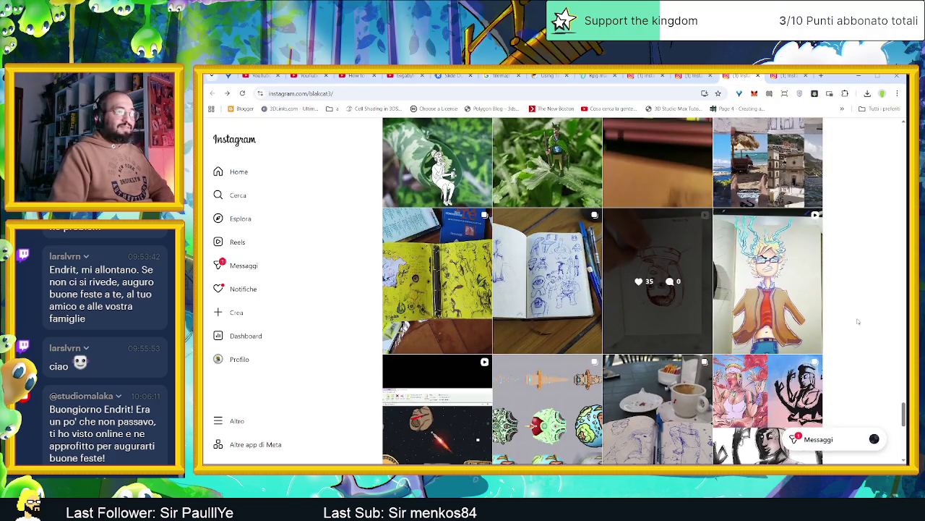
{"action": "left_click", "coordinate": [785, 312]}
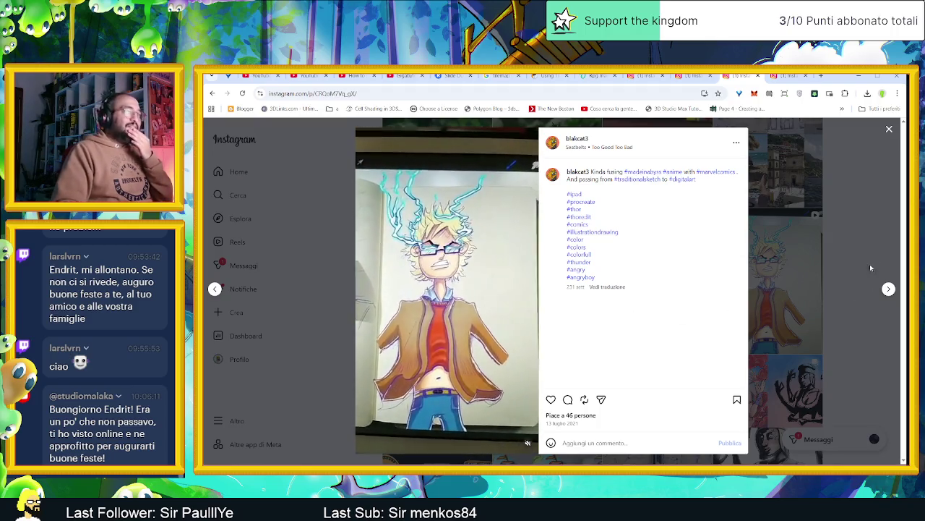
{"action": "left_click", "coordinate": [883, 233]}
{"action": "scroll", "coordinate": [883, 233], "scroll_direction": "down", "scroll_amount": 2}
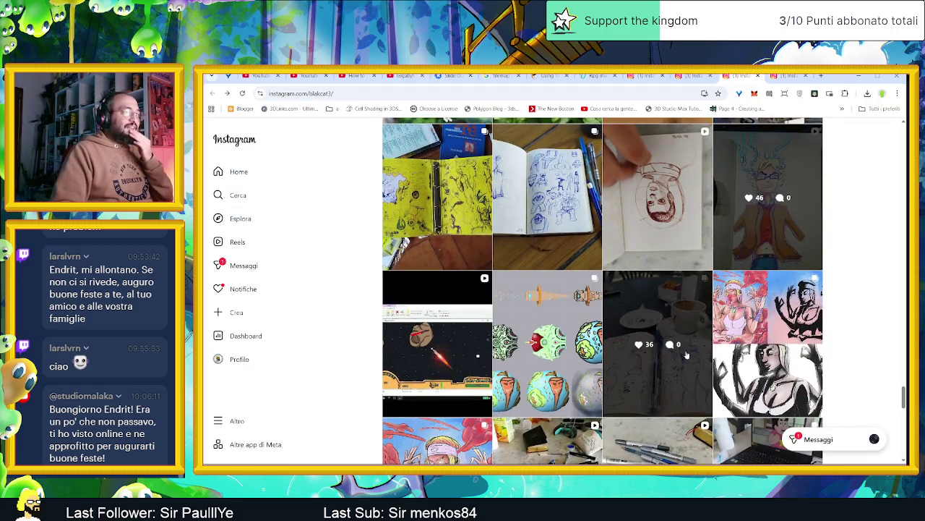
{"action": "scroll", "coordinate": [676, 354], "scroll_direction": "down", "scroll_amount": 1}
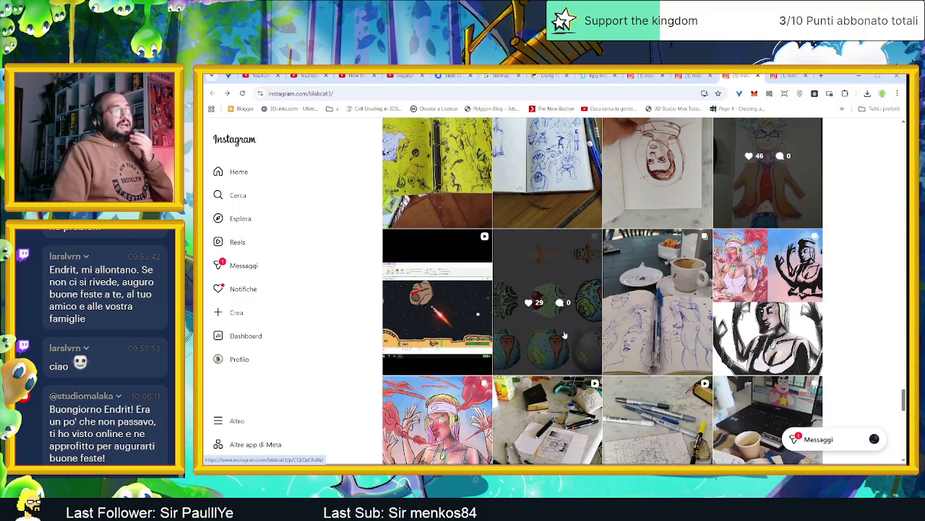
- Page through the game-jam globes-and-rockets post, from the spaceship sprite to the rocket drilling the globe
{"action": "left_click", "coordinate": [565, 335]}
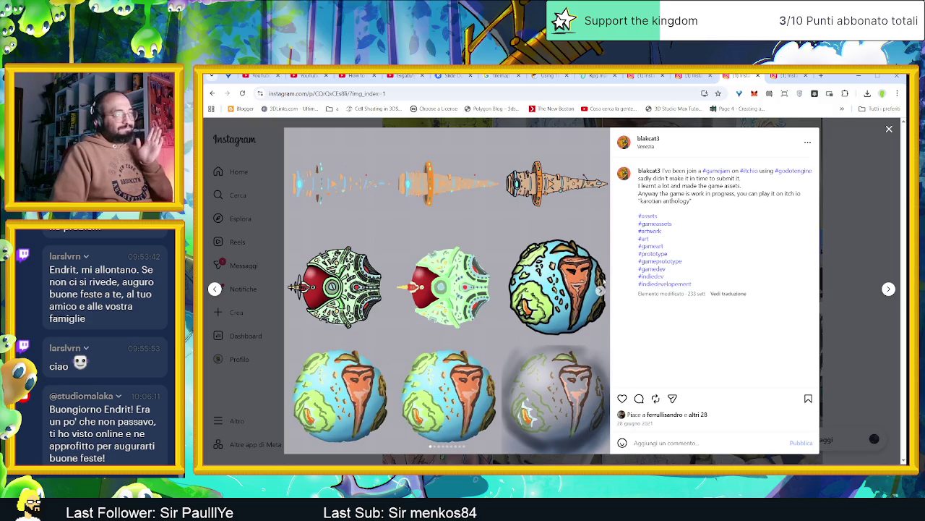
{"action": "left_click", "coordinate": [600, 290]}
{"action": "left_click", "coordinate": [600, 290]}
{"action": "left_click", "coordinate": [600, 290]}
{"action": "left_click", "coordinate": [600, 290]}
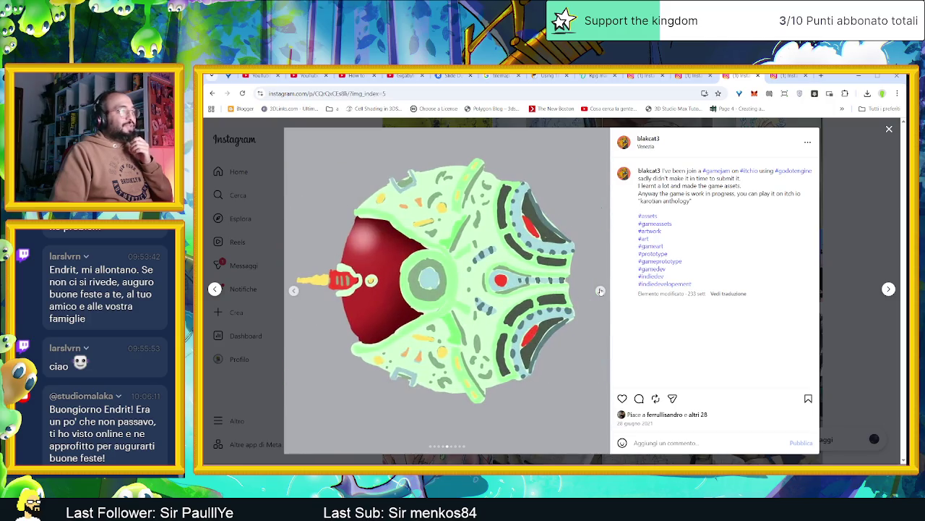
{"action": "left_click", "coordinate": [600, 289]}
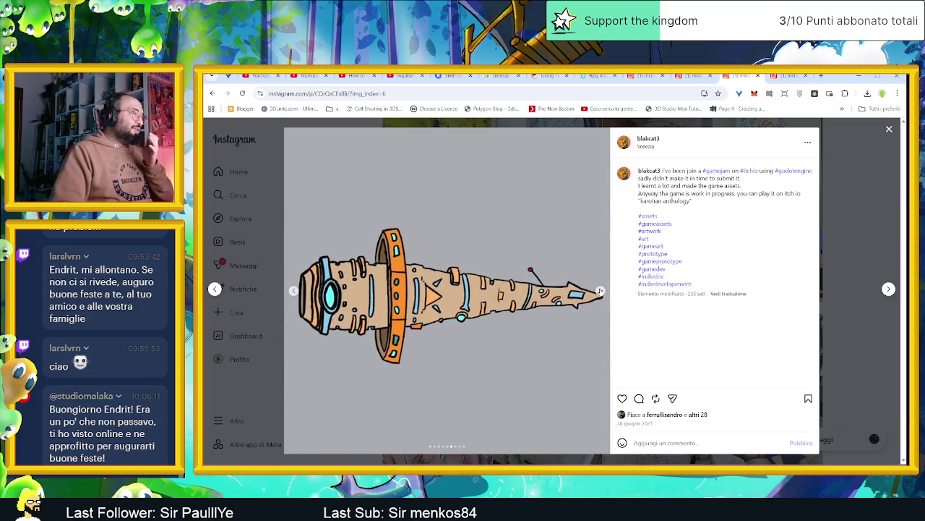
{"action": "left_click", "coordinate": [600, 289]}
{"action": "left_click", "coordinate": [600, 290]}
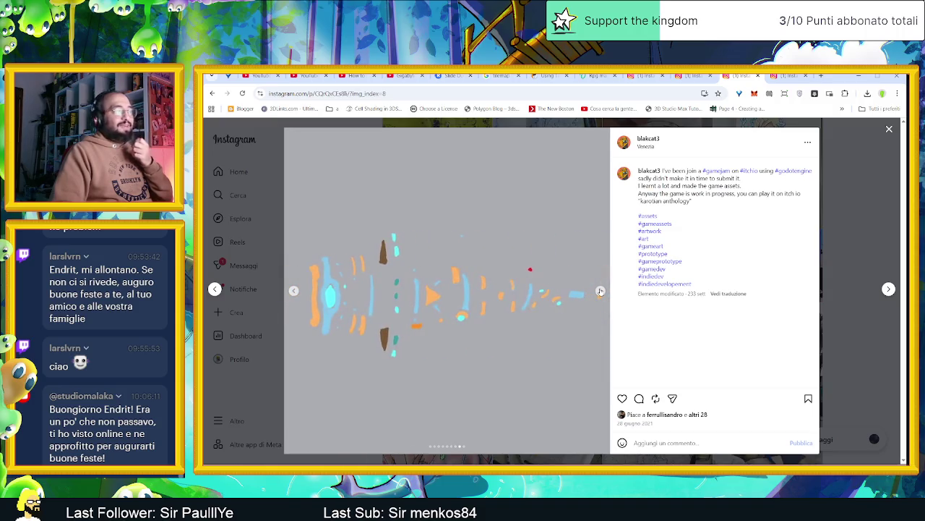
{"action": "left_click", "coordinate": [600, 290]}
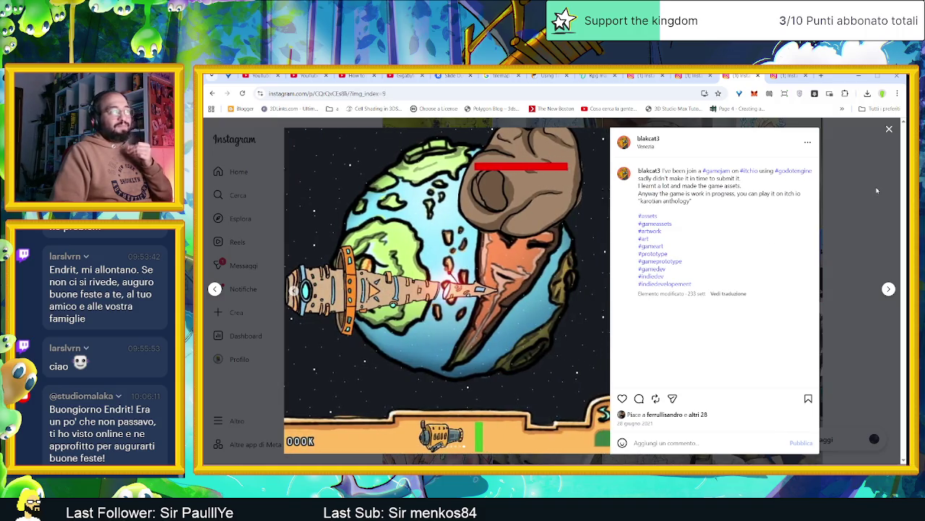
{"action": "left_click", "coordinate": [877, 190]}
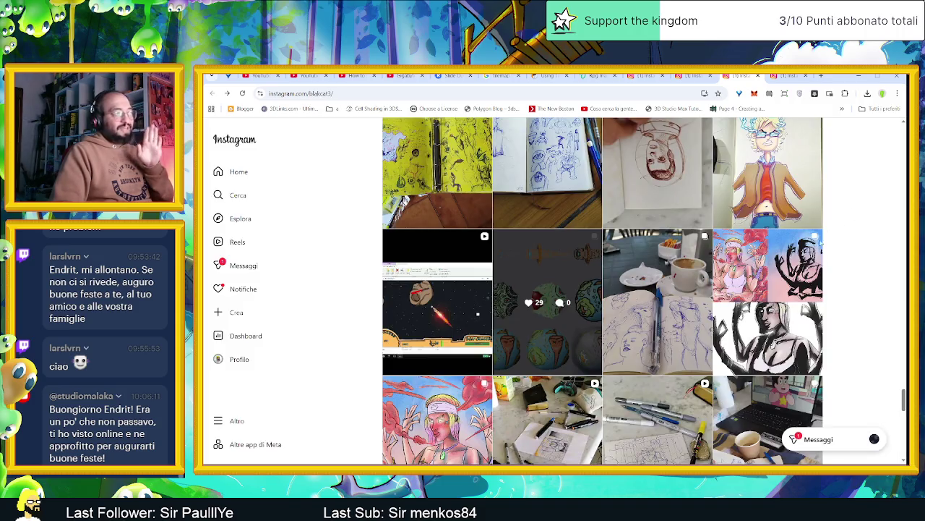
- Flip through all three photos of the coffee-and-sketchbook post, then close it
{"action": "left_click", "coordinate": [687, 350]}
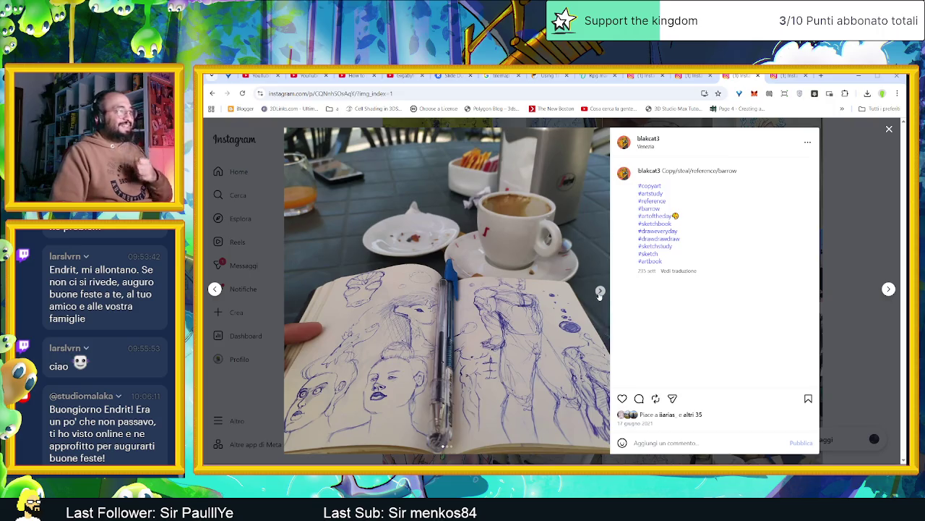
{"action": "left_click", "coordinate": [600, 291]}
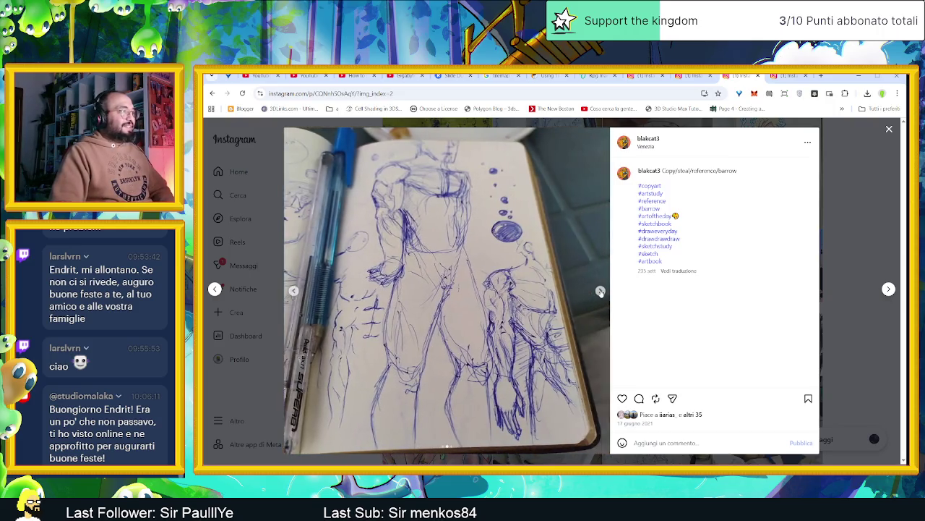
{"action": "left_click", "coordinate": [600, 290]}
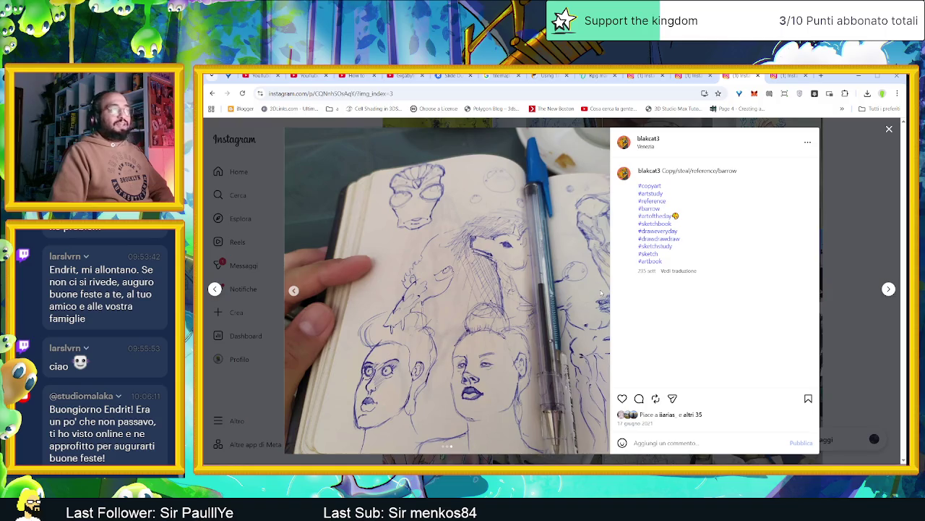
{"action": "left_click", "coordinate": [851, 193]}
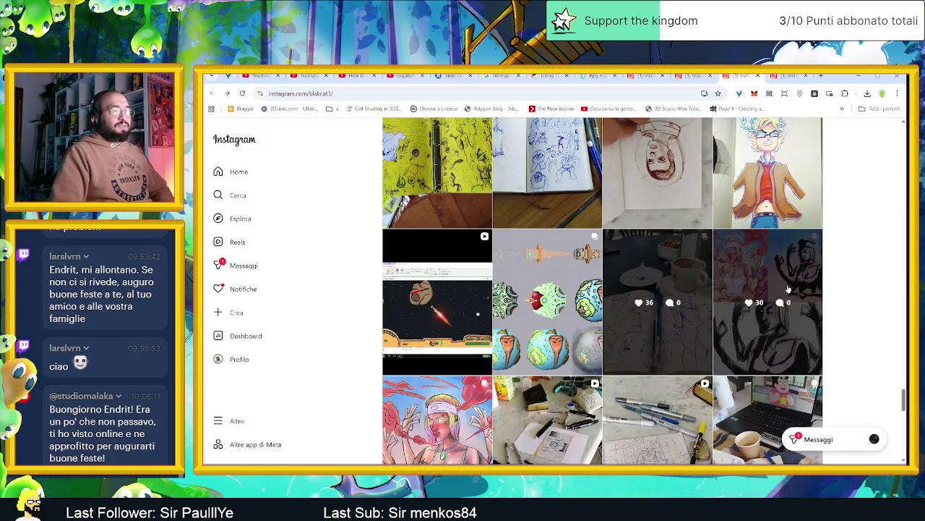
{"action": "scroll", "coordinate": [830, 352], "scroll_direction": "down", "scroll_amount": 2}
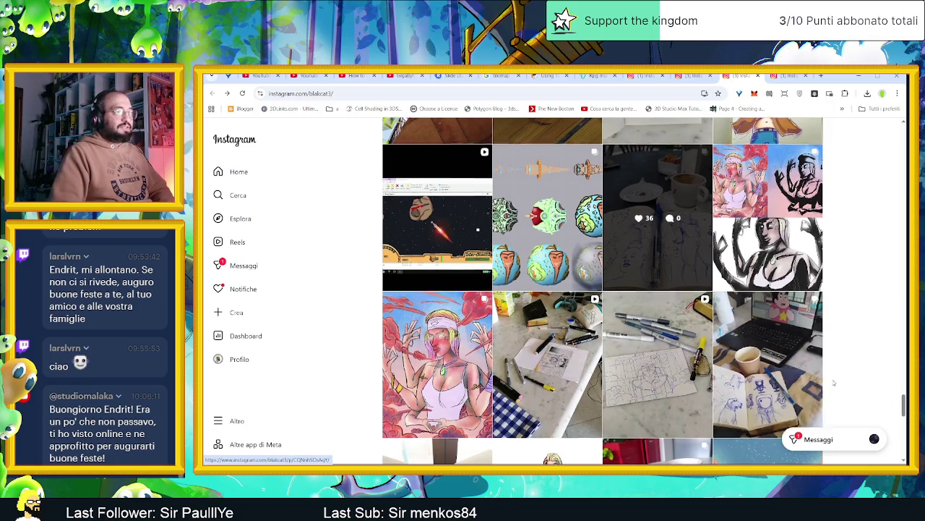
- View the 'working on a game character' post, then scroll further down the grid
{"action": "scroll", "coordinate": [723, 405], "scroll_direction": "down", "scroll_amount": 1}
{"action": "left_click", "coordinate": [800, 365]}
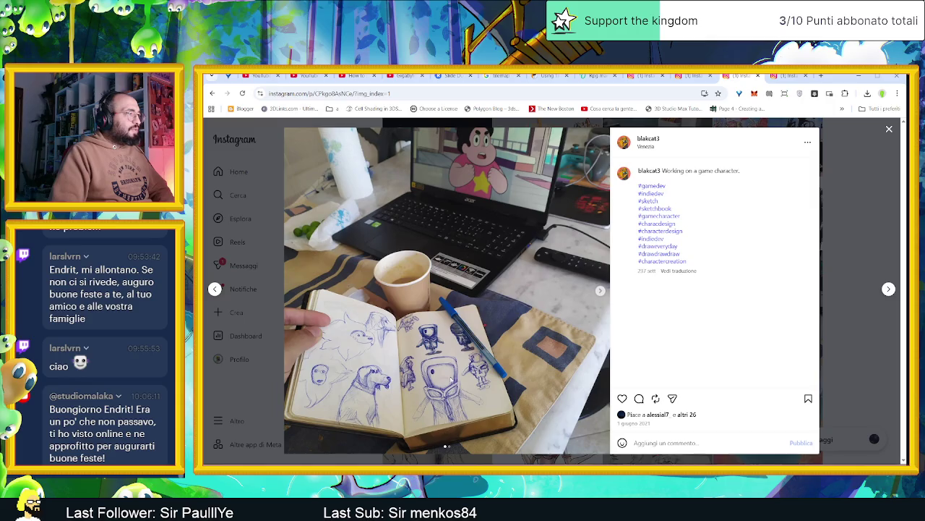
{"action": "left_click", "coordinate": [872, 345]}
{"action": "scroll", "coordinate": [826, 345], "scroll_direction": "down", "scroll_amount": 1}
{"action": "scroll", "coordinate": [826, 345], "scroll_direction": "down", "scroll_amount": 1}
{"action": "scroll", "coordinate": [826, 346], "scroll_direction": "down", "scroll_amount": 1}
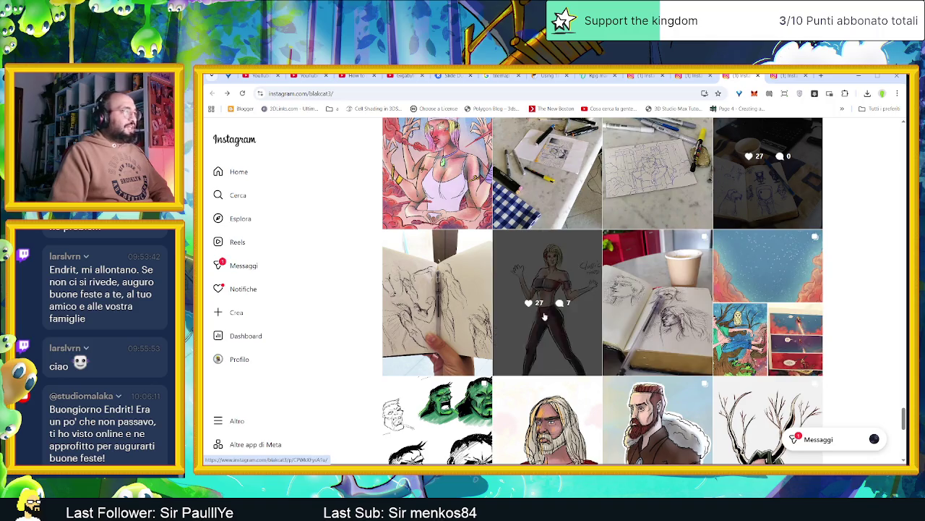
{"action": "mouse_move", "coordinate": [658, 303]}
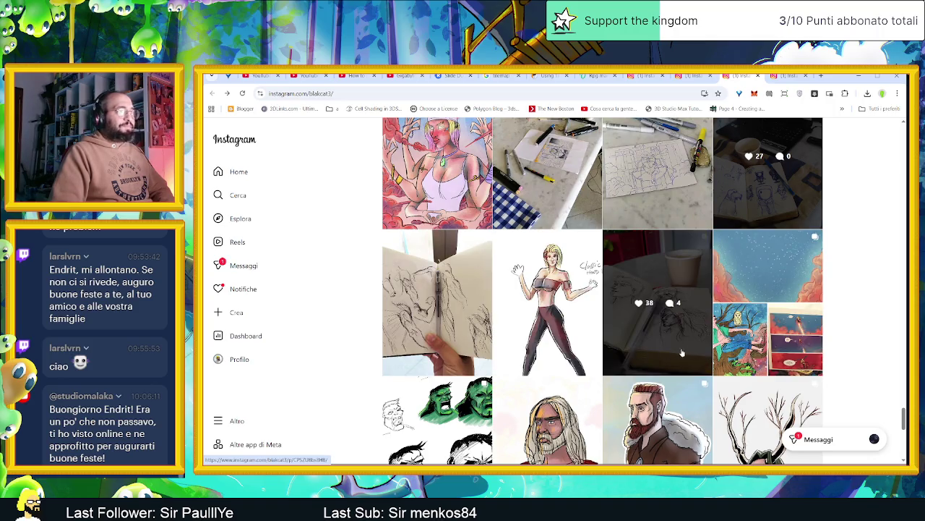
{"action": "scroll", "coordinate": [851, 353], "scroll_direction": "down", "scroll_amount": 1}
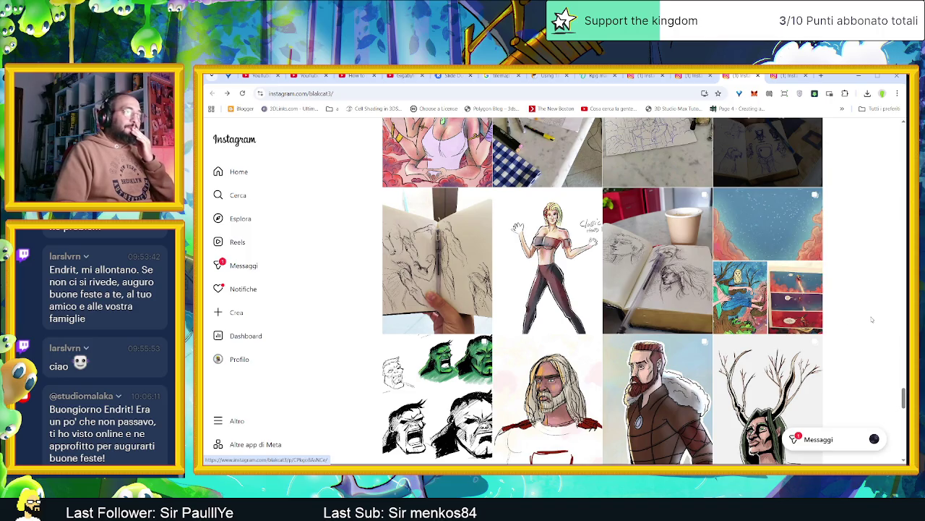
{"action": "scroll", "coordinate": [872, 318], "scroll_direction": "down", "scroll_amount": 3}
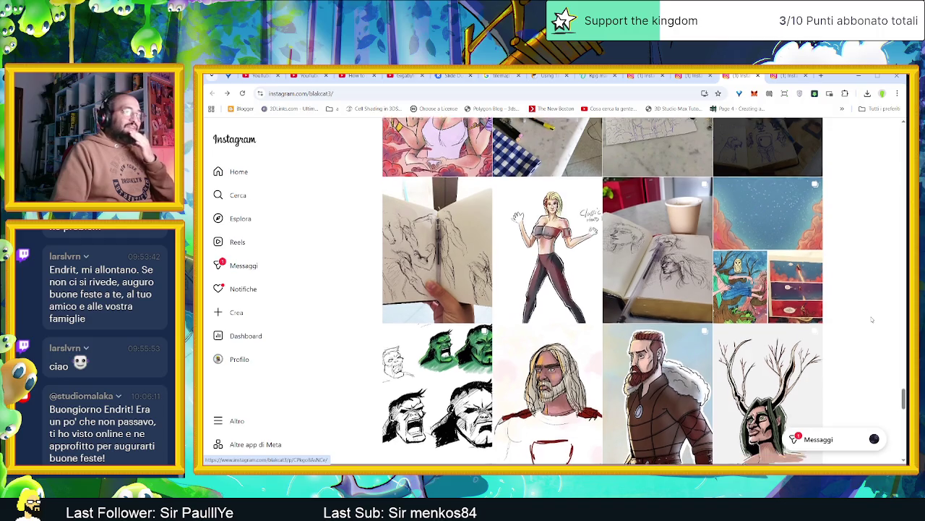
{"action": "scroll", "coordinate": [872, 319], "scroll_direction": "down", "scroll_amount": 2}
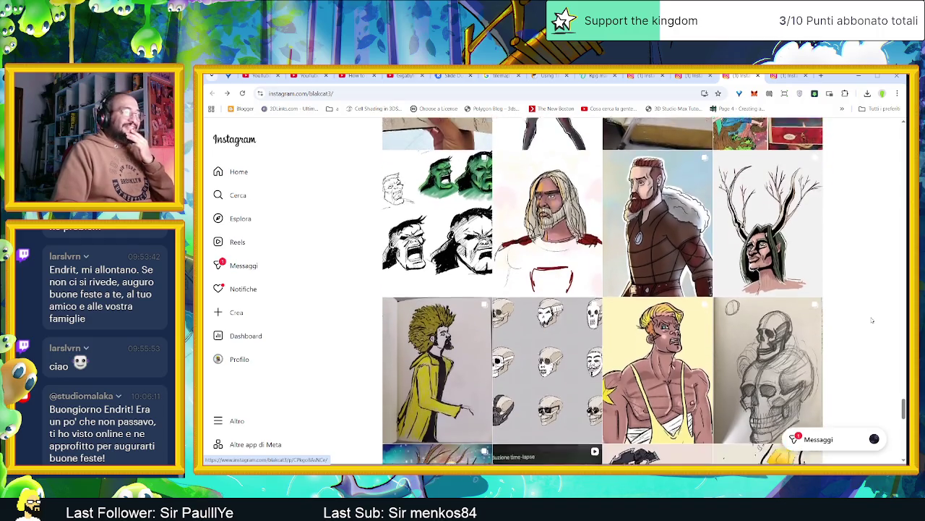
{"action": "scroll", "coordinate": [817, 295], "scroll_direction": "up", "scroll_amount": 1}
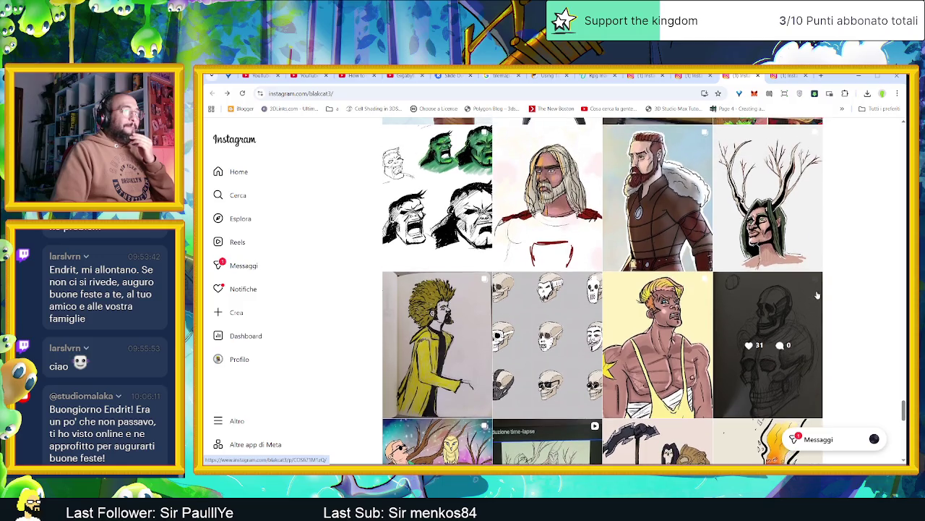
- View both yellow-coat sketch photos, then open the nine-skull sketches post
{"action": "left_click", "coordinate": [488, 389]}
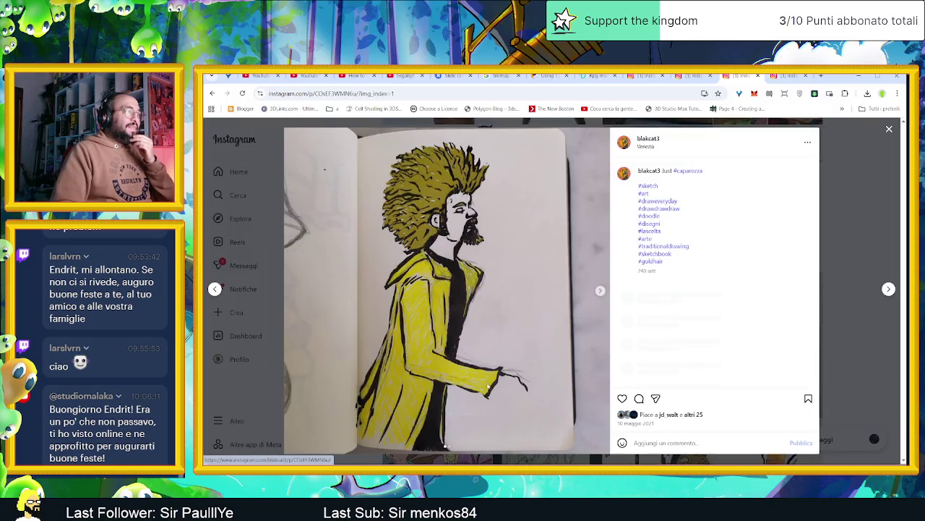
{"action": "left_click", "coordinate": [600, 291]}
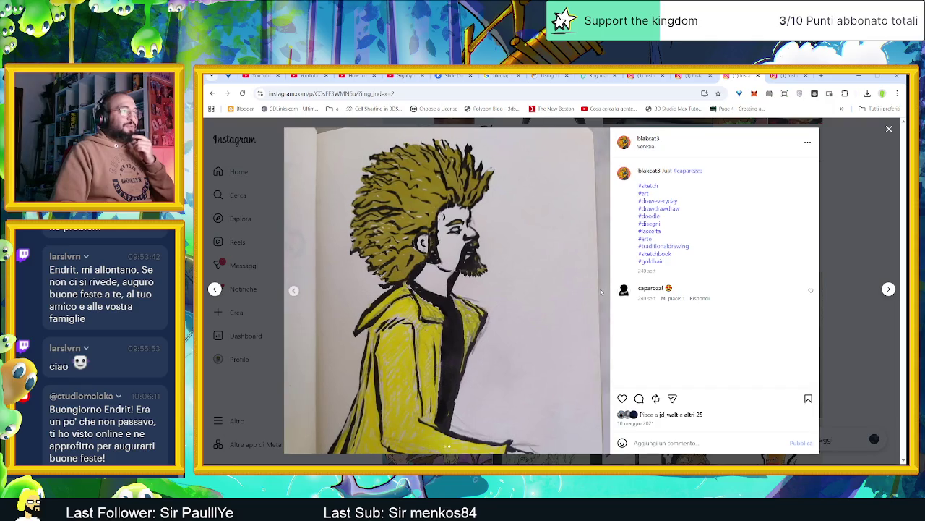
{"action": "left_click", "coordinate": [851, 203]}
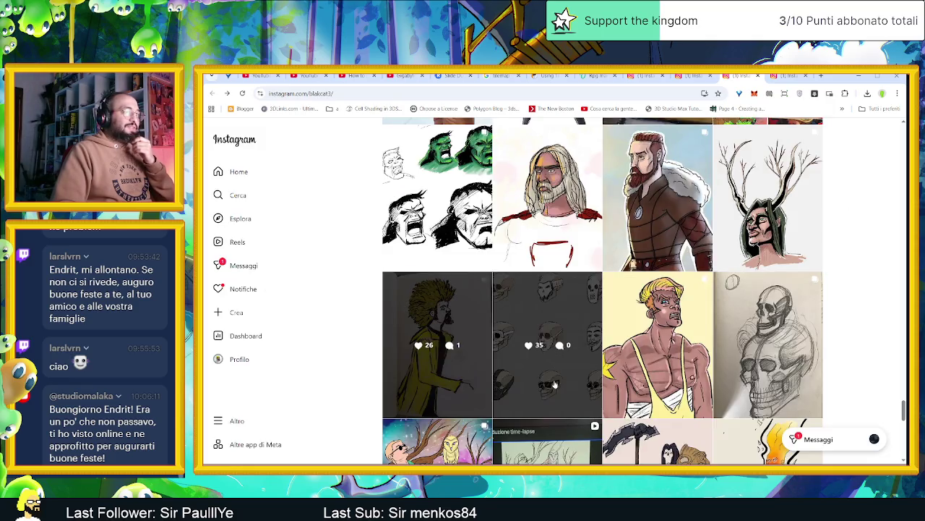
{"action": "left_click", "coordinate": [549, 347]}
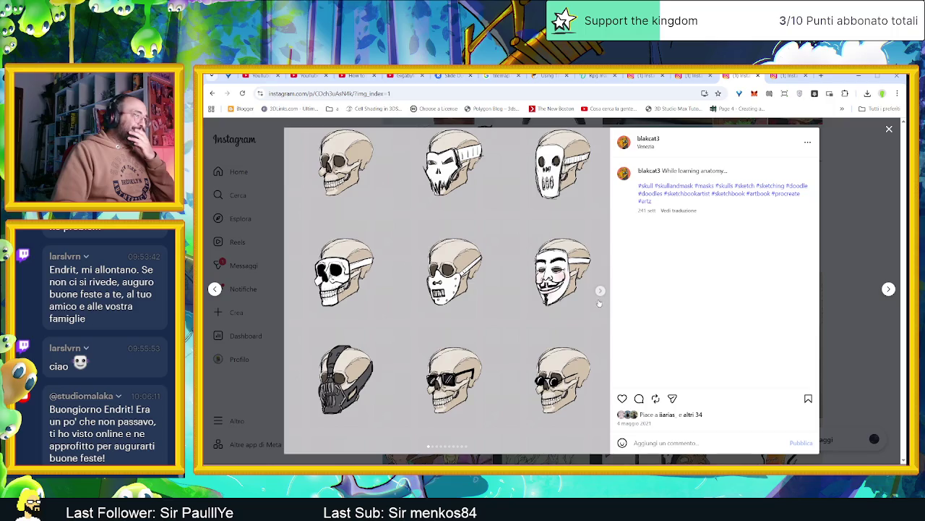
- Page through every skull drawing, from the masked skull to the round-glasses skull
{"action": "left_click", "coordinate": [599, 291]}
{"action": "left_click", "coordinate": [600, 291]}
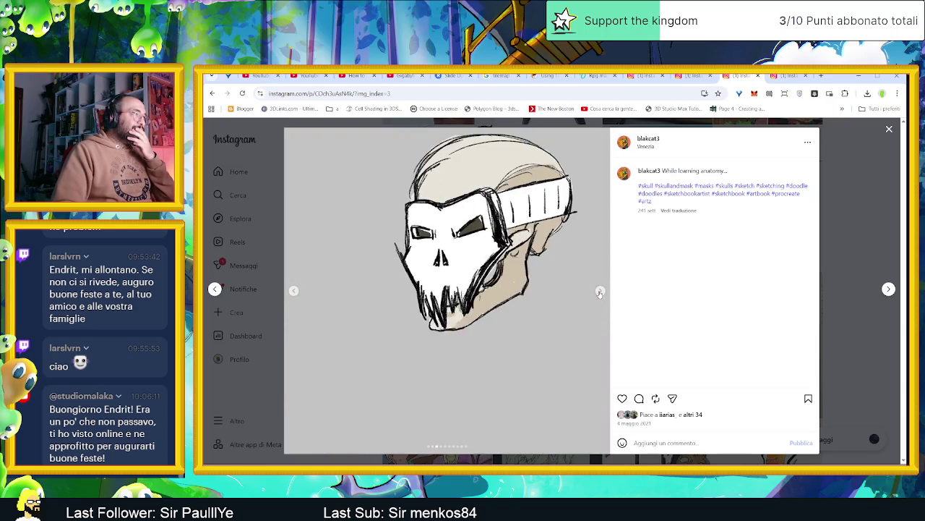
{"action": "left_click", "coordinate": [599, 291]}
{"action": "left_click", "coordinate": [599, 291]}
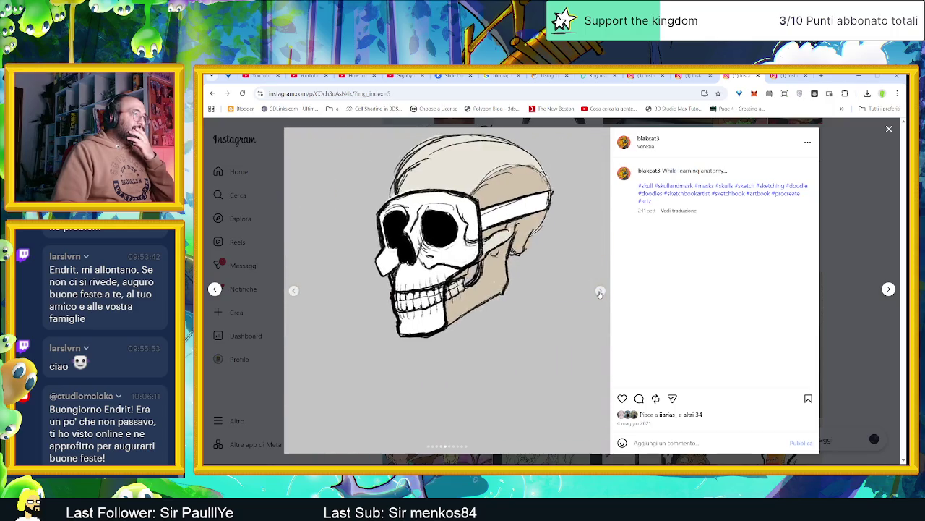
{"action": "left_click", "coordinate": [600, 292]}
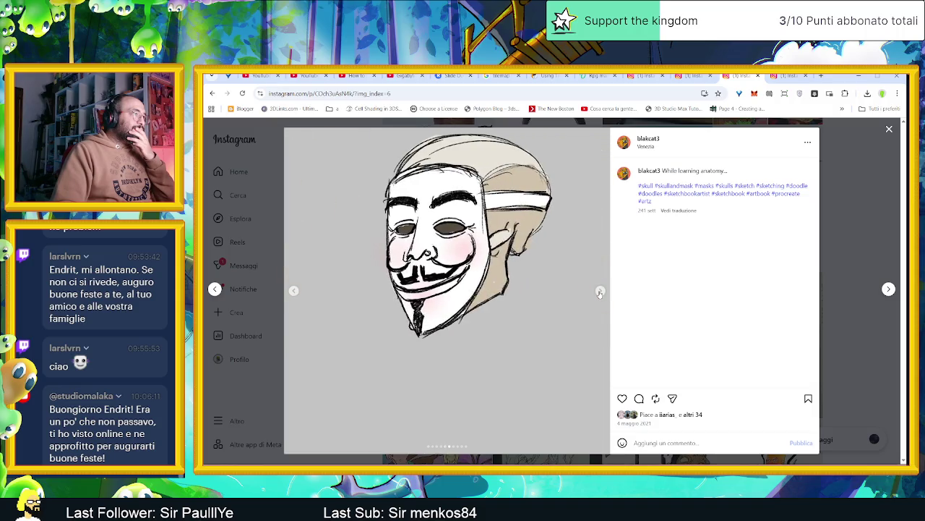
{"action": "left_click", "coordinate": [599, 291]}
{"action": "left_click", "coordinate": [600, 292]}
{"action": "left_click", "coordinate": [599, 292]}
{"action": "left_click", "coordinate": [599, 291]}
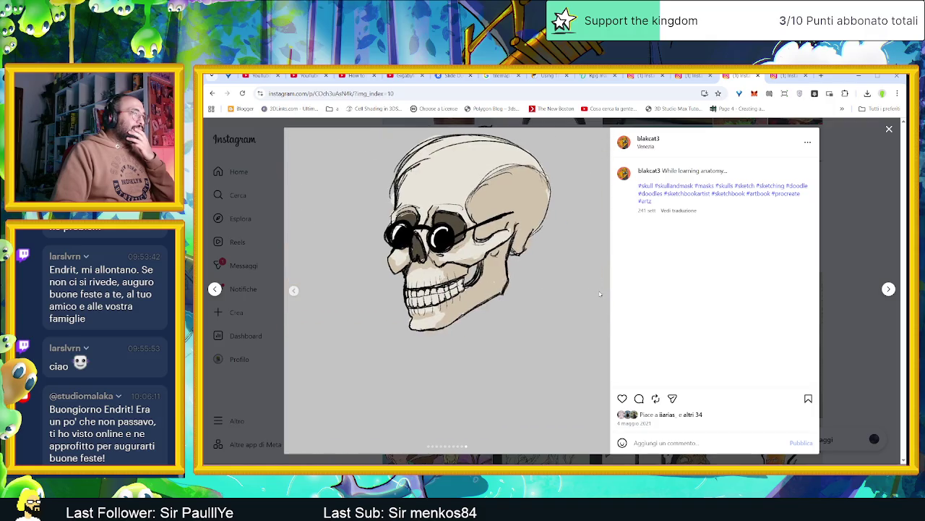
- Open the wrestler drawing post and show its full-body image
{"action": "key", "text": "Escape"}
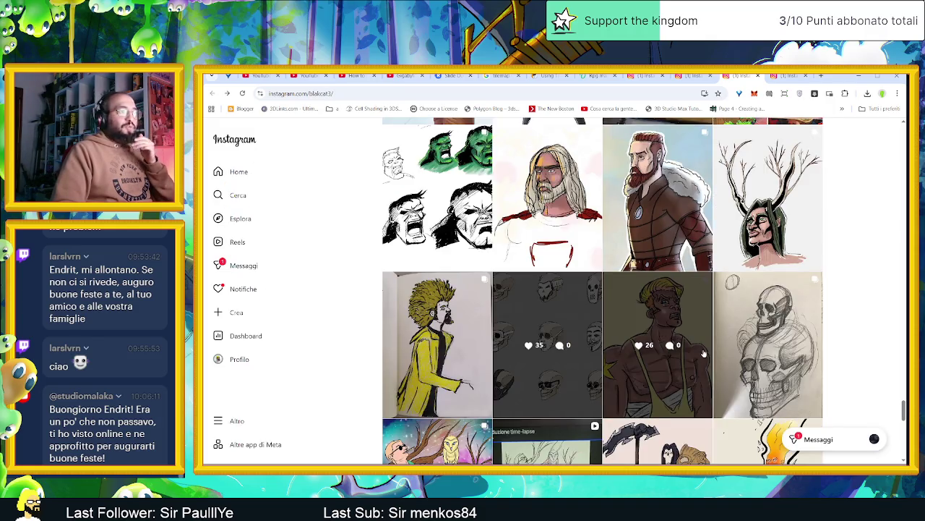
{"action": "scroll", "coordinate": [692, 350], "scroll_direction": "down", "scroll_amount": 1}
{"action": "left_click", "coordinate": [684, 339]}
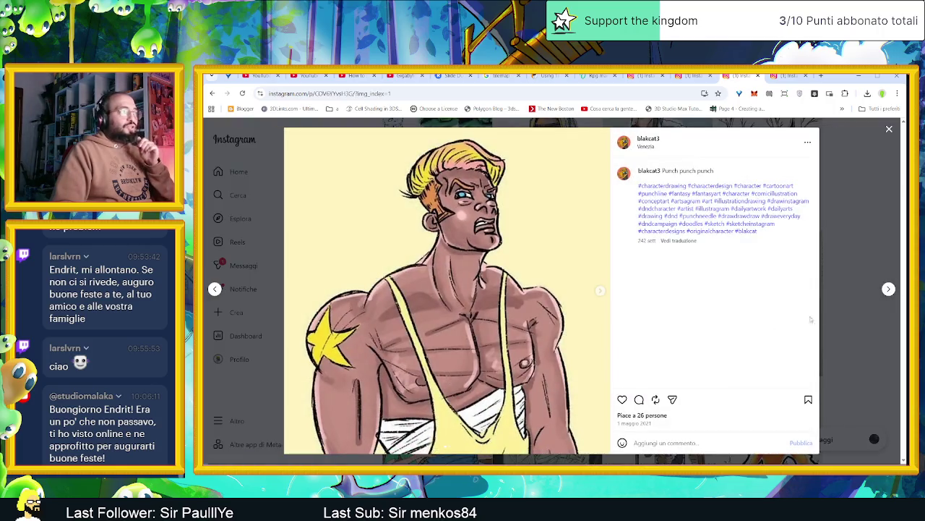
{"action": "left_click", "coordinate": [599, 291]}
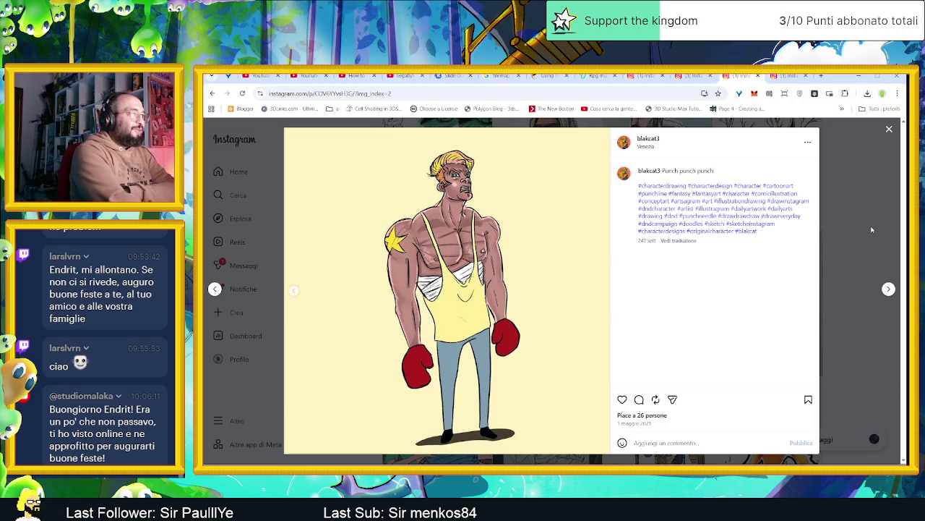
- Save the boxer post page as '(1) Instagram boxxer' rather than replacing the existing file
{"action": "right_click", "coordinate": [527, 229]}
{"action": "left_click", "coordinate": [576, 279]}
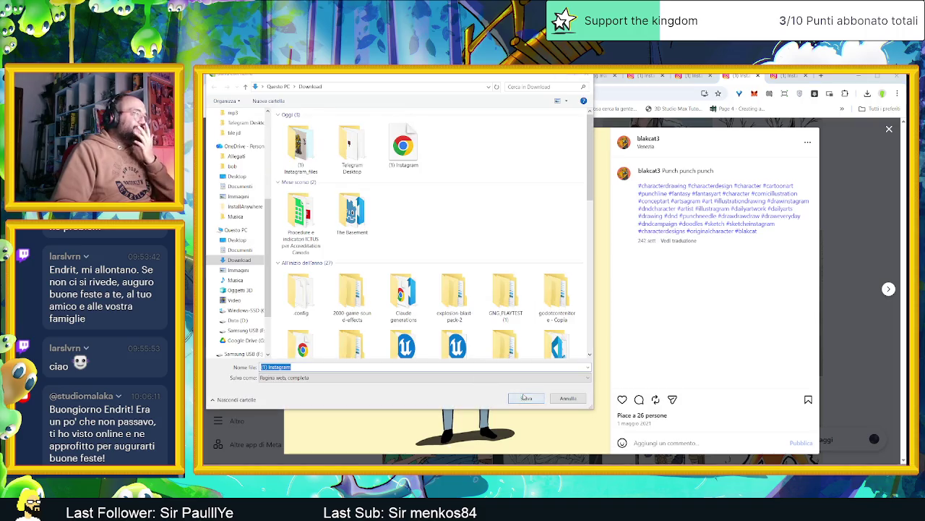
{"action": "left_click", "coordinate": [526, 398]}
{"action": "left_click", "coordinate": [828, 305]}
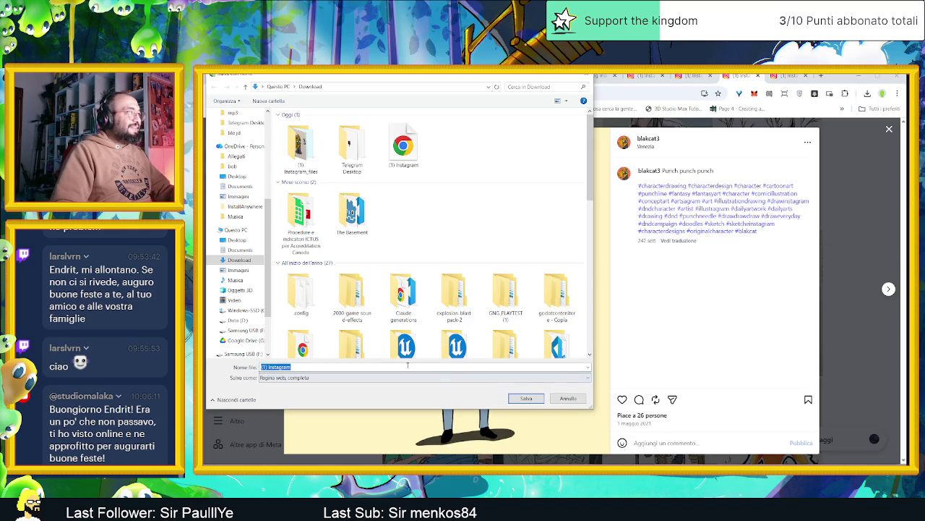
{"action": "left_click", "coordinate": [406, 366]}
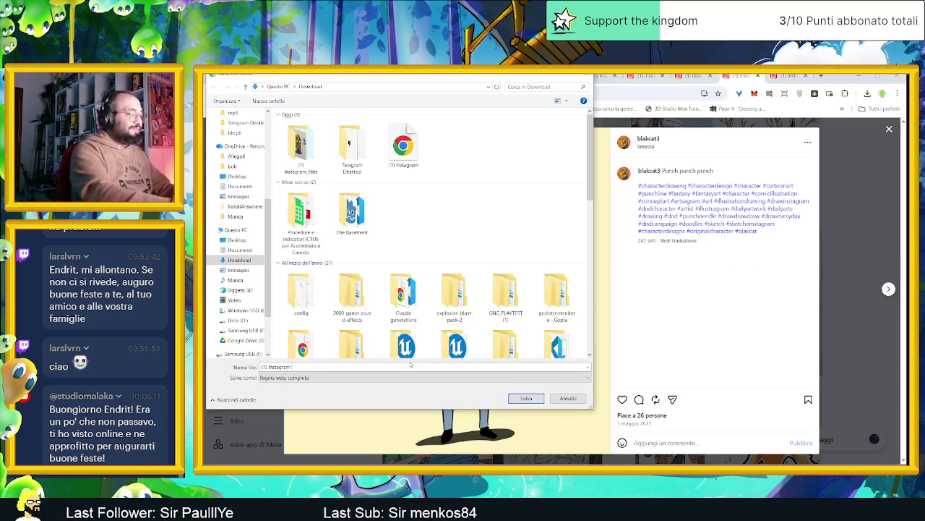
{"action": "type", "text": " boxxer"}
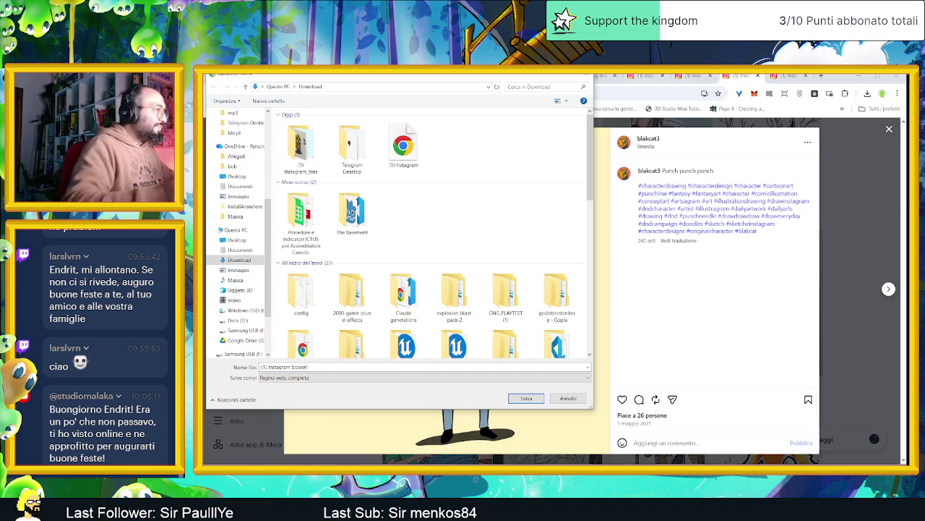
{"action": "left_click", "coordinate": [534, 399]}
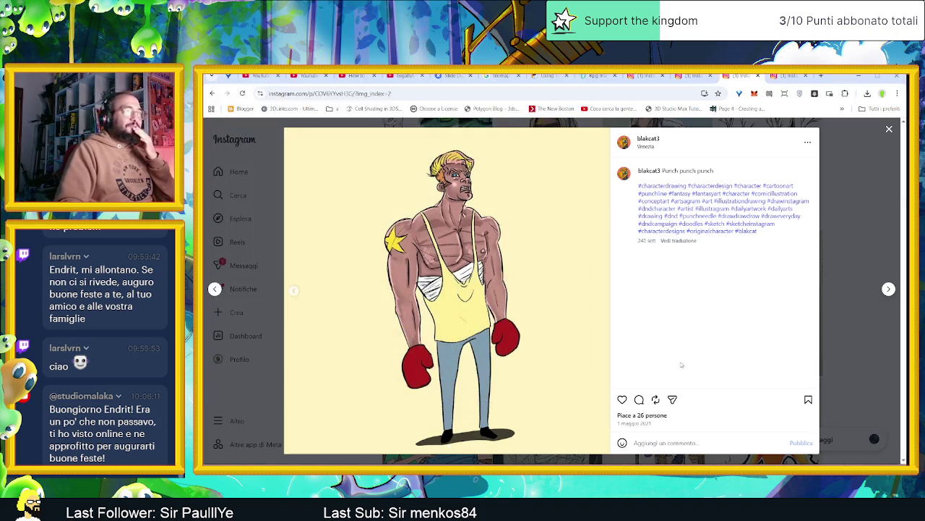
- Open the Darksiders reaper post and move past the flame woman to the sketched house post
{"action": "left_click", "coordinate": [851, 311]}
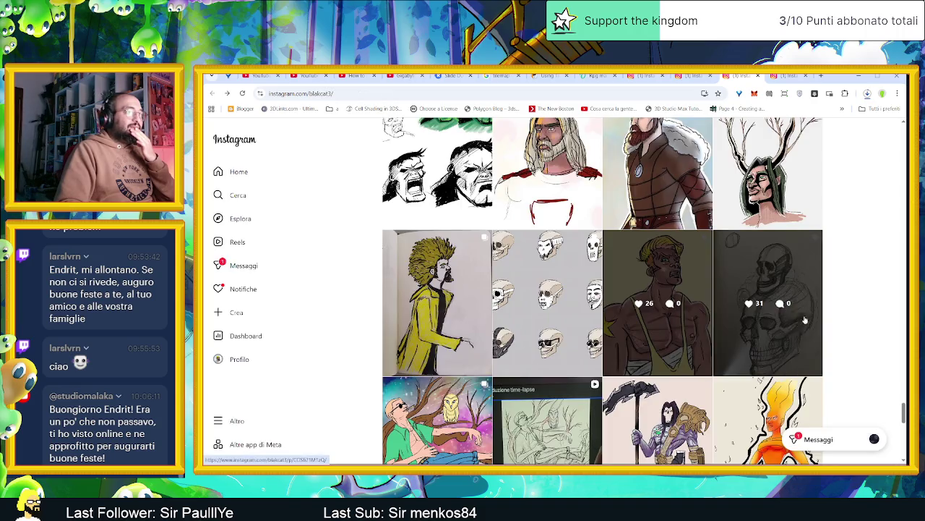
{"action": "scroll", "coordinate": [856, 356], "scroll_direction": "down", "scroll_amount": 3}
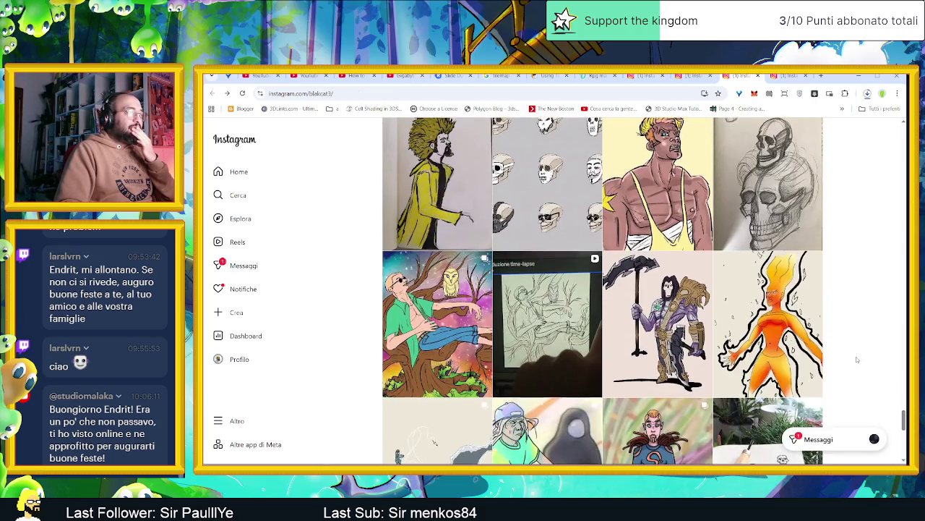
{"action": "scroll", "coordinate": [662, 382], "scroll_direction": "down", "scroll_amount": 1}
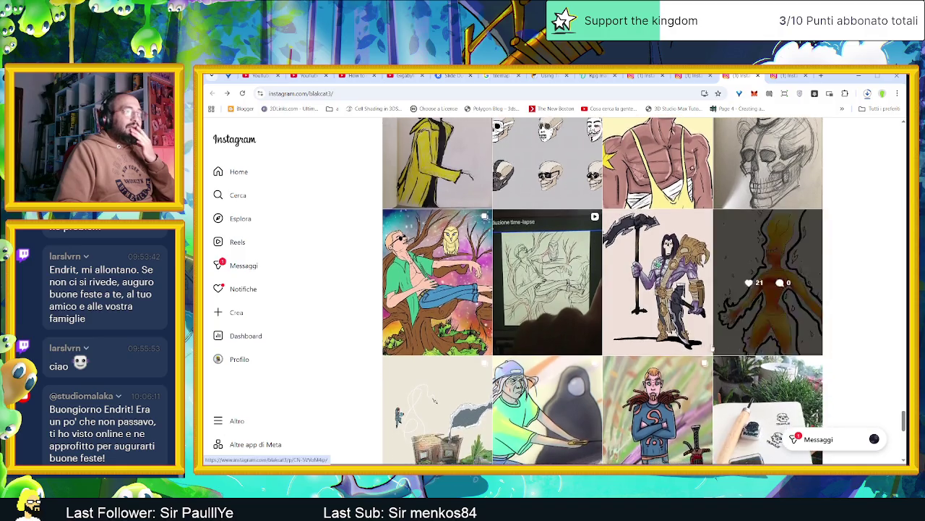
{"action": "left_click", "coordinate": [683, 341]}
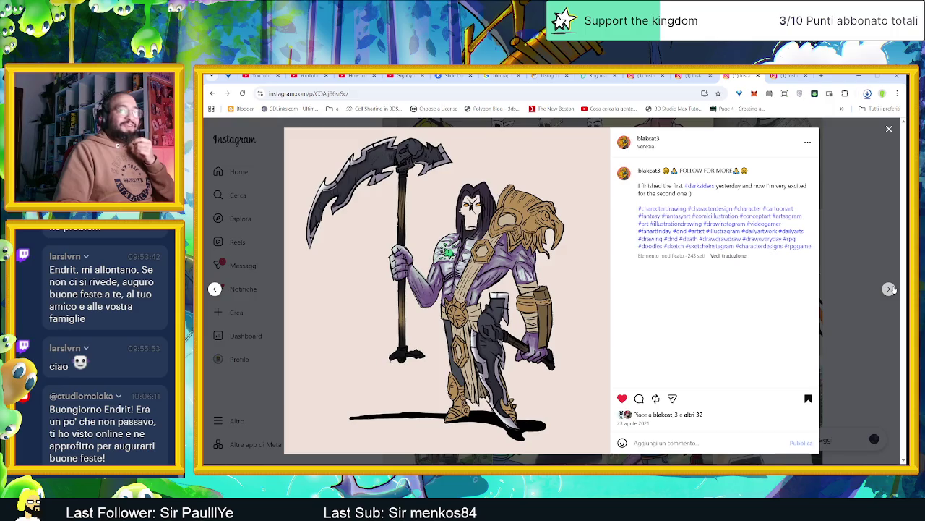
{"action": "left_click", "coordinate": [890, 289]}
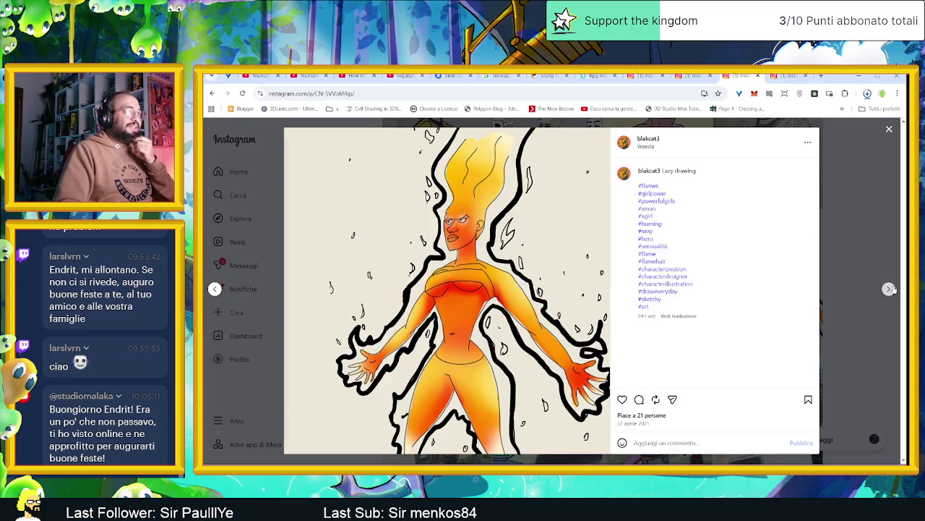
{"action": "left_click", "coordinate": [890, 289]}
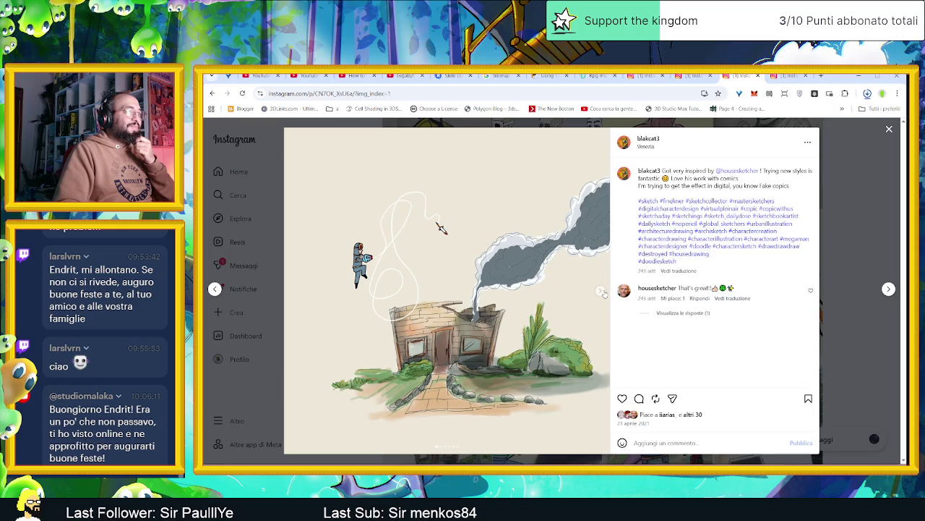
- Step through the house images to the astronaut, then back to the house-with-smoke image
{"action": "left_click", "coordinate": [601, 291]}
{"action": "left_click", "coordinate": [601, 291]}
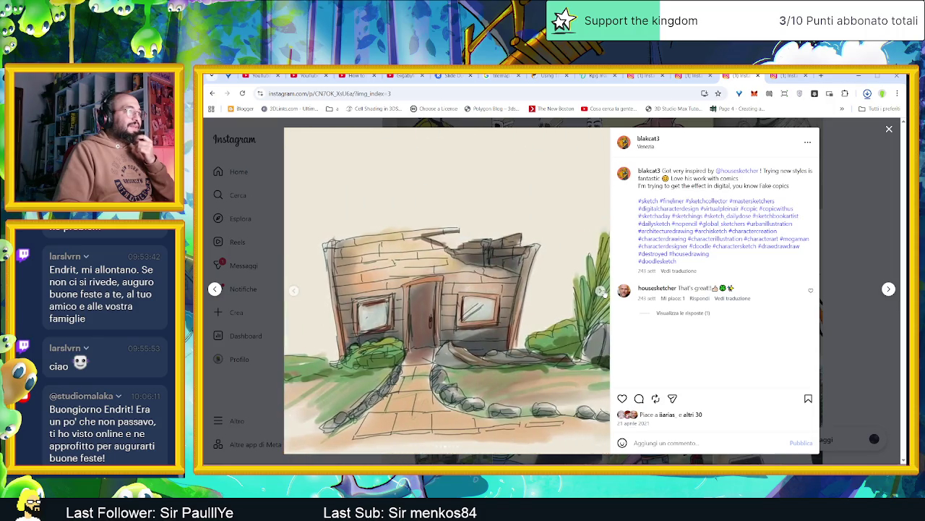
{"action": "left_click", "coordinate": [602, 291]}
{"action": "left_click", "coordinate": [603, 291]}
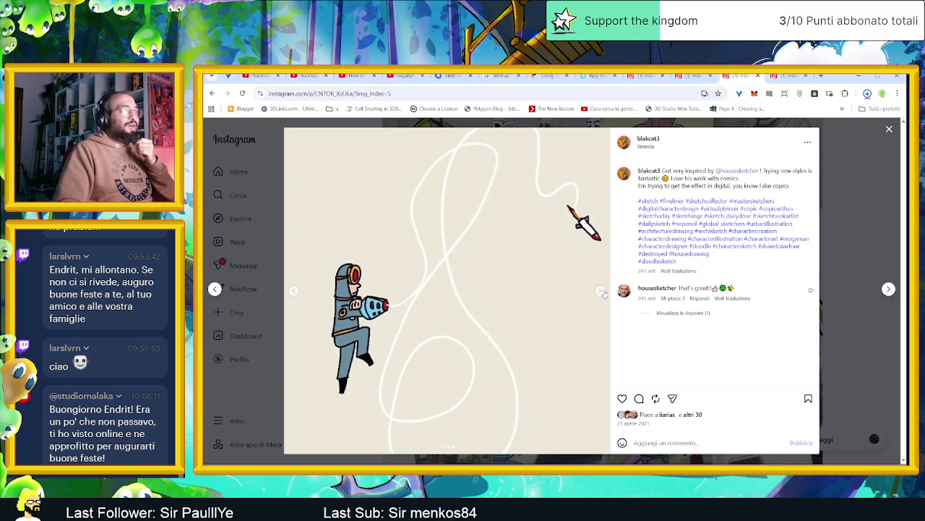
{"action": "left_click", "coordinate": [602, 292]}
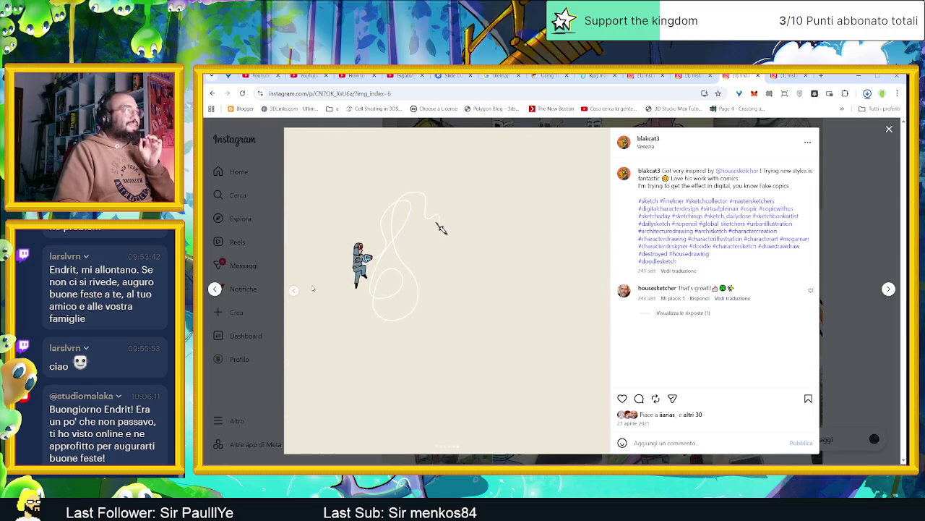
{"action": "key", "text": "Left"}
{"action": "key", "text": "Left"}
{"action": "key", "text": "Left"}
{"action": "key", "text": "Left"}
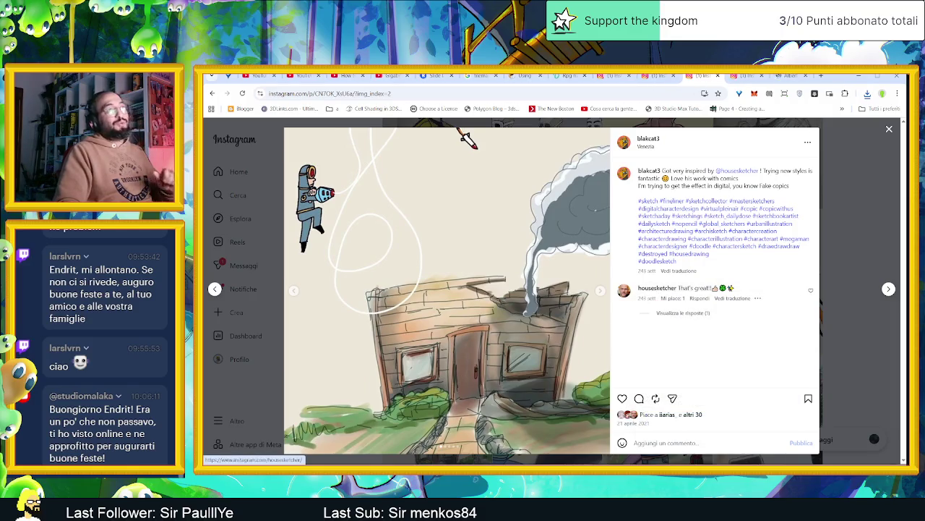
{"action": "left_click", "coordinate": [657, 288]}
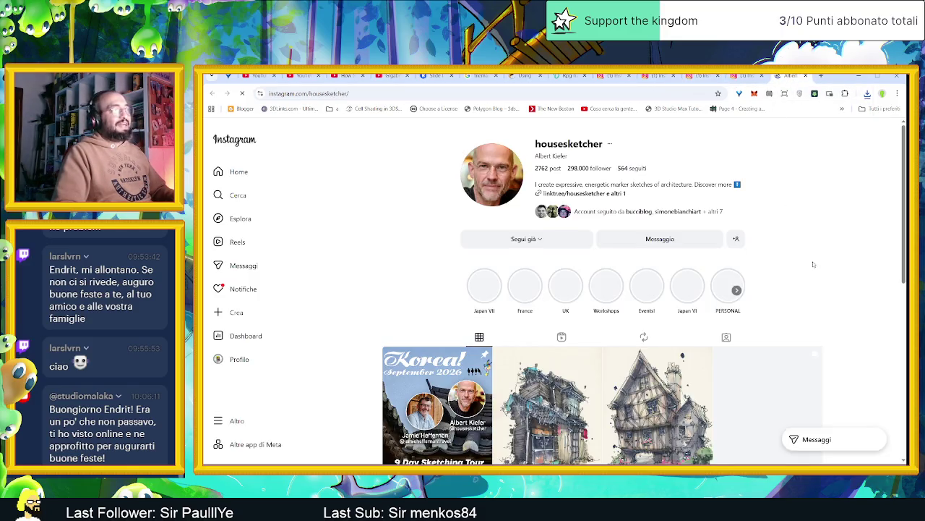
{"action": "scroll", "coordinate": [813, 263], "scroll_direction": "down", "scroll_amount": 2}
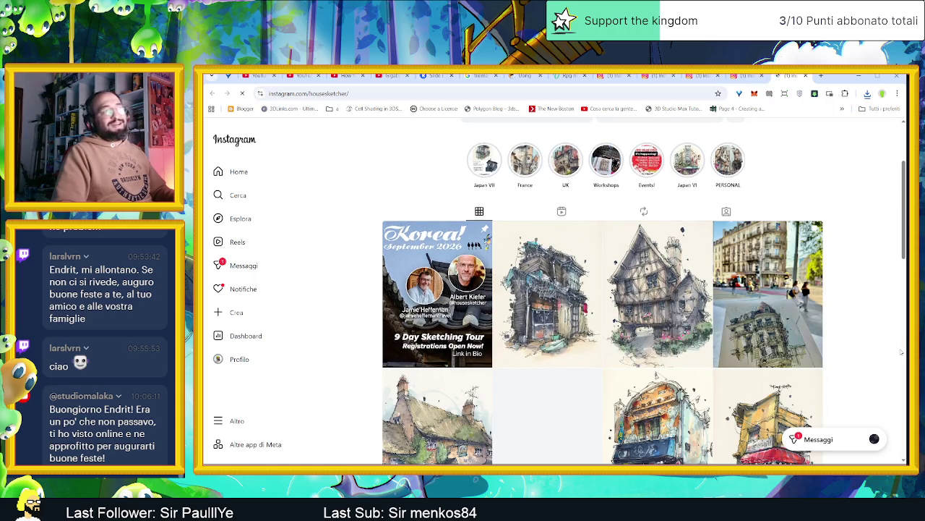
{"action": "scroll", "coordinate": [901, 352], "scroll_direction": "up", "scroll_amount": 1}
{"action": "scroll", "coordinate": [901, 352], "scroll_direction": "down", "scroll_amount": 1}
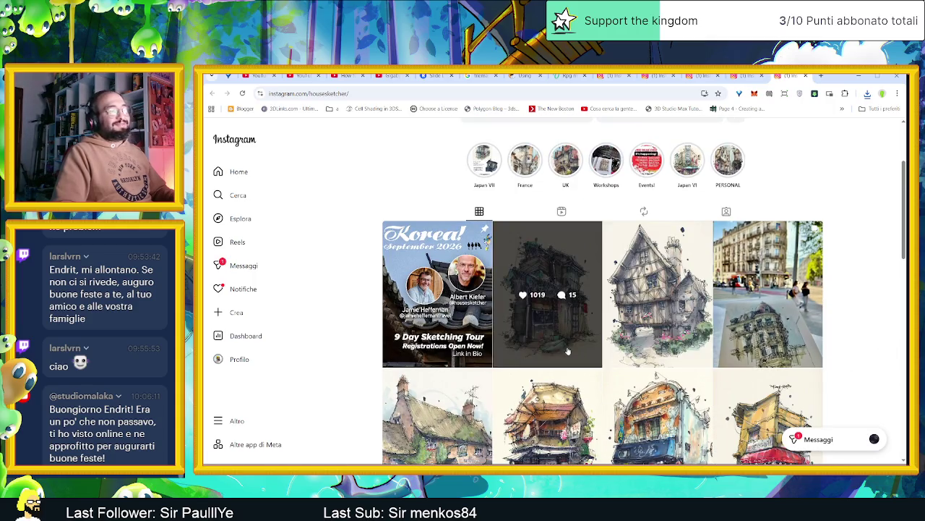
{"action": "scroll", "coordinate": [887, 348], "scroll_direction": "down", "scroll_amount": 1}
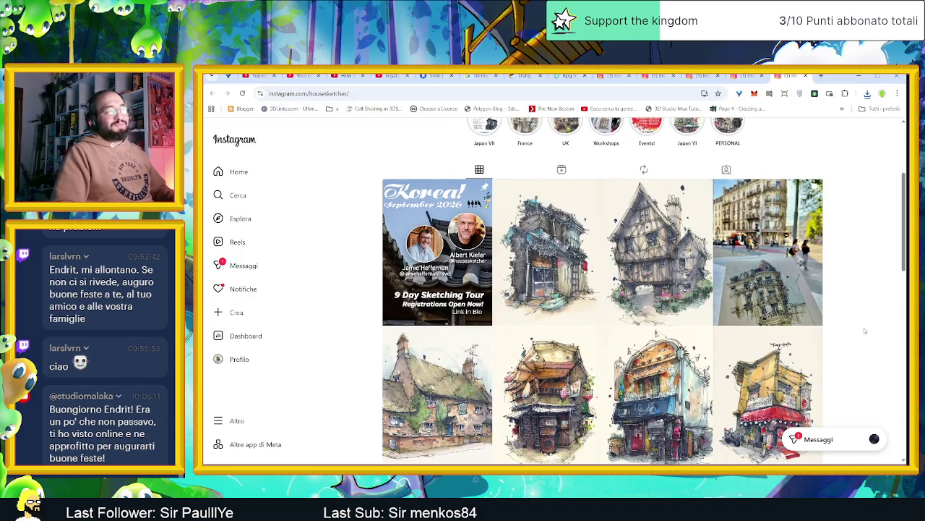
{"action": "scroll", "coordinate": [840, 323], "scroll_direction": "down", "scroll_amount": 1}
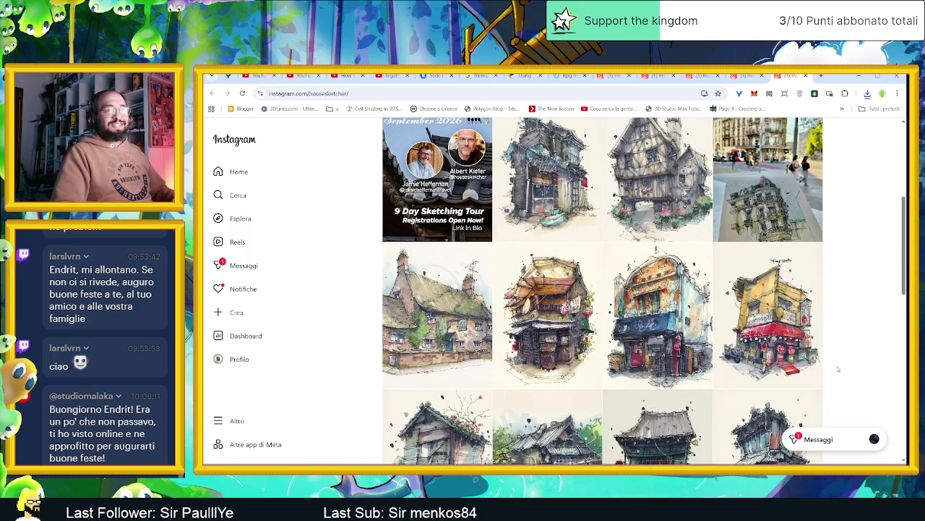
{"action": "left_click", "coordinate": [746, 77]}
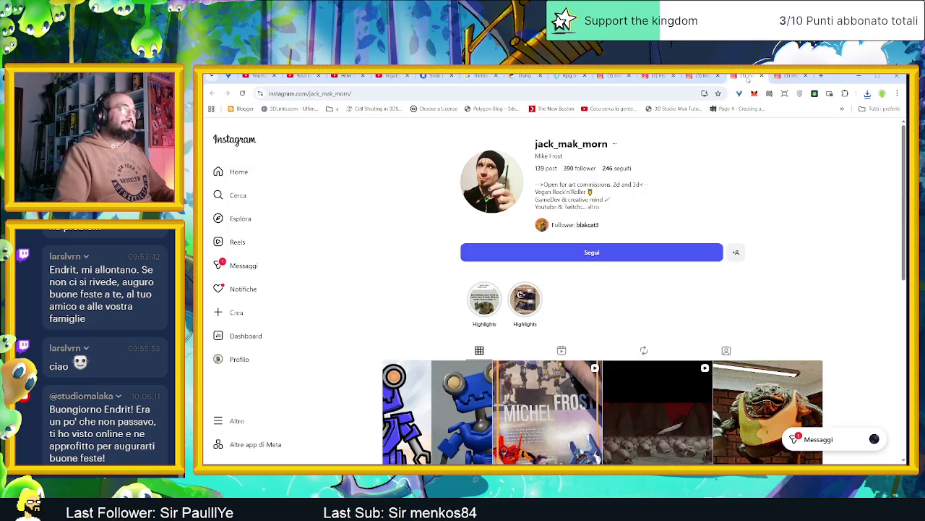
{"action": "left_click", "coordinate": [704, 77]}
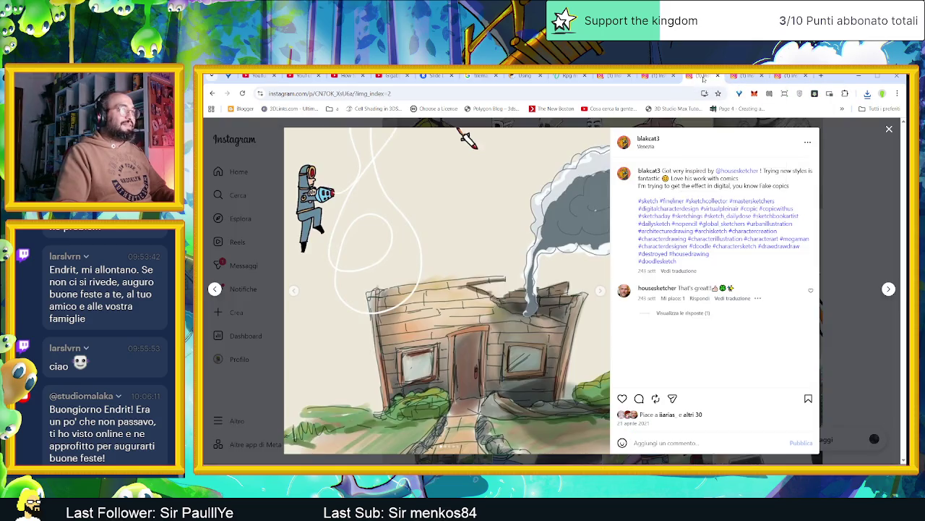
- View both images of the old man fighter post
{"action": "left_click", "coordinate": [901, 296]}
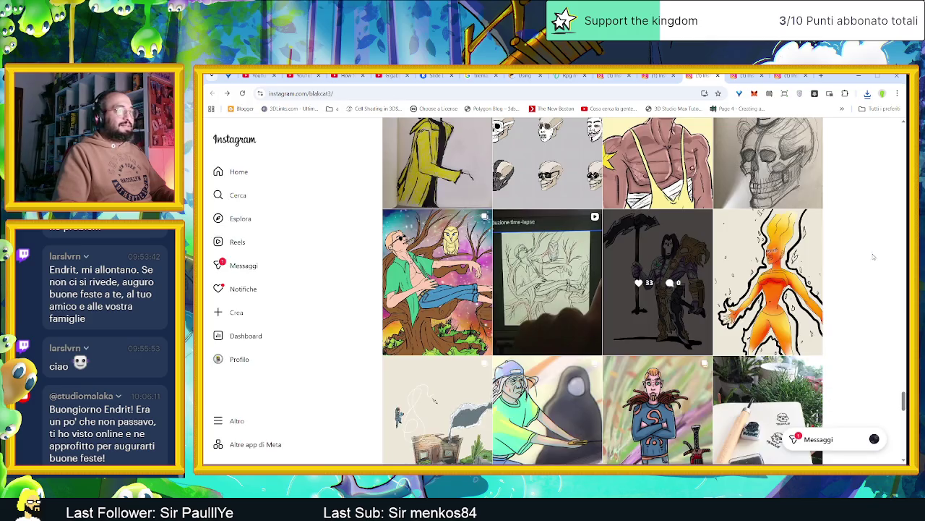
{"action": "scroll", "coordinate": [861, 296], "scroll_direction": "down", "scroll_amount": 2}
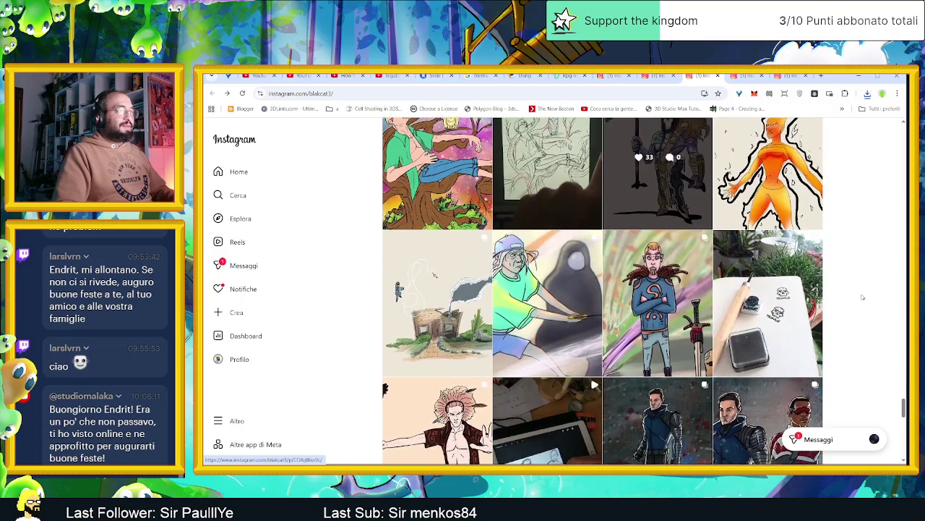
{"action": "left_click", "coordinate": [563, 347]}
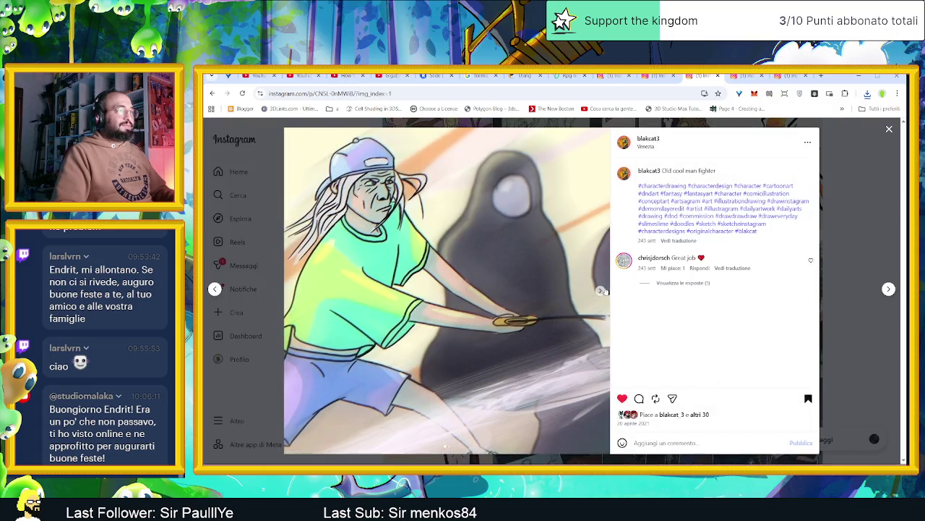
{"action": "left_click", "coordinate": [601, 290]}
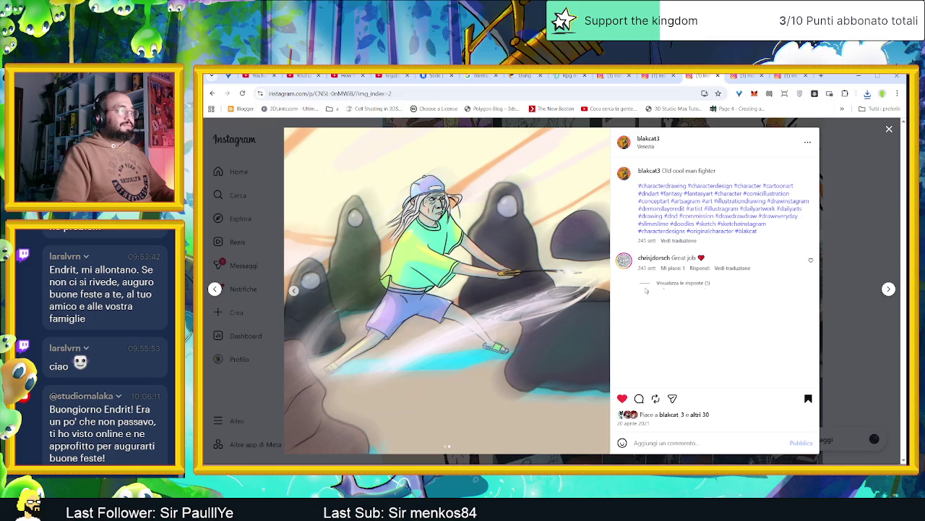
{"action": "left_click", "coordinate": [849, 219]}
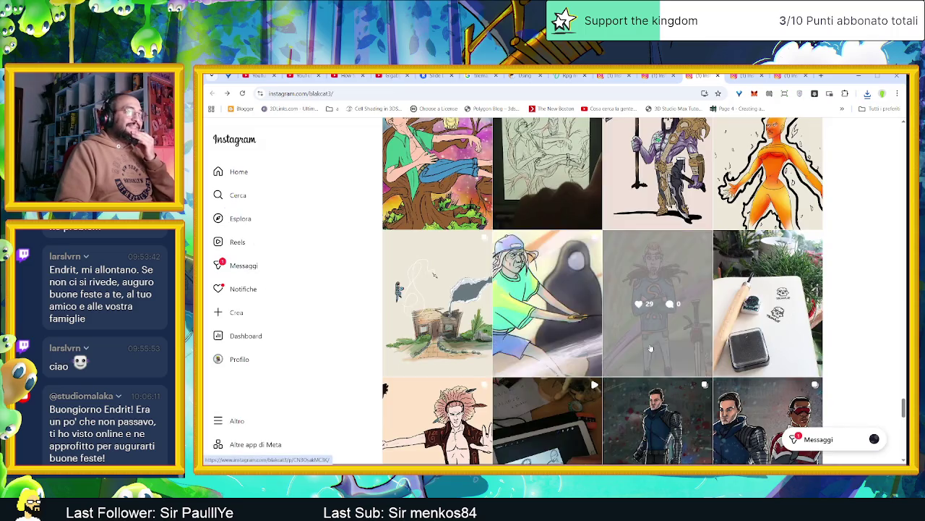
- View the dreadlocked knight post's images, reopening it once for another look
{"action": "left_click", "coordinate": [707, 342]}
{"action": "left_click", "coordinate": [600, 291]}
{"action": "left_click", "coordinate": [600, 290]}
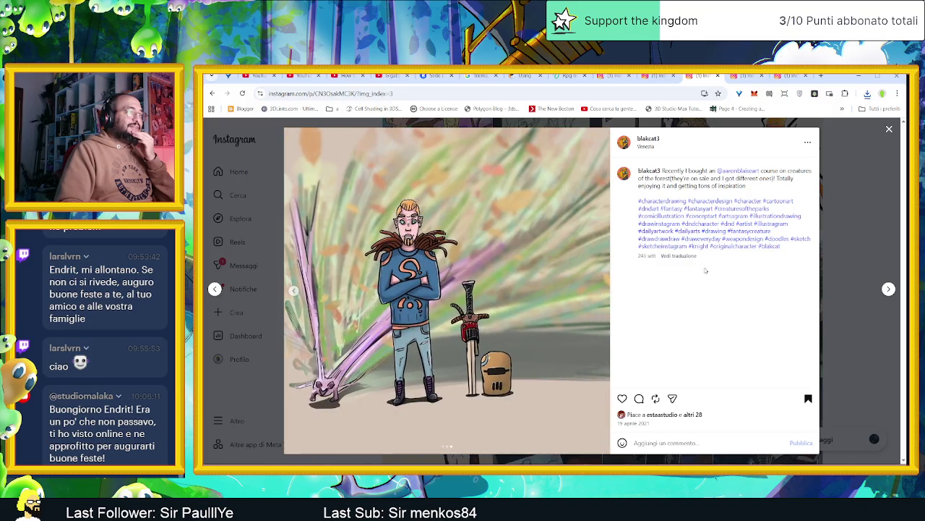
{"action": "left_click", "coordinate": [866, 200]}
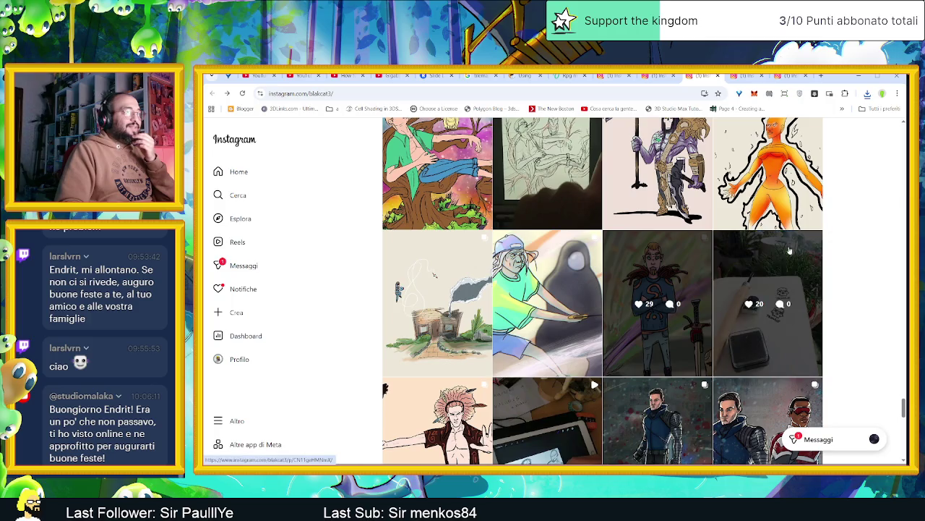
{"action": "left_click", "coordinate": [683, 332]}
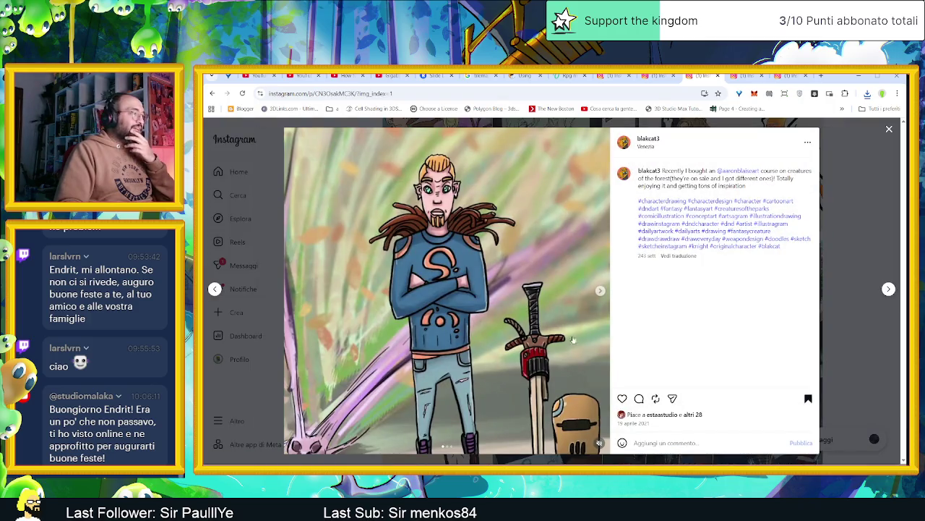
{"action": "left_click", "coordinate": [600, 290]}
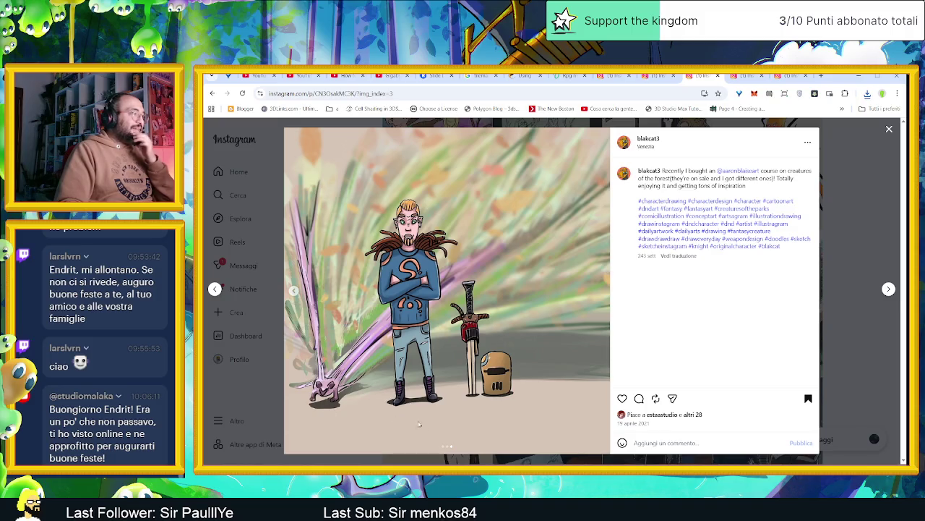
{"action": "left_click", "coordinate": [865, 372]}
- Open the feathered-hair character post, like it, then remove the like
{"action": "scroll", "coordinate": [857, 365], "scroll_direction": "down", "scroll_amount": 3}
{"action": "scroll", "coordinate": [859, 363], "scroll_direction": "down", "scroll_amount": 1}
{"action": "scroll", "coordinate": [859, 363], "scroll_direction": "down", "scroll_amount": 1}
{"action": "scroll", "coordinate": [859, 364], "scroll_direction": "down", "scroll_amount": 1}
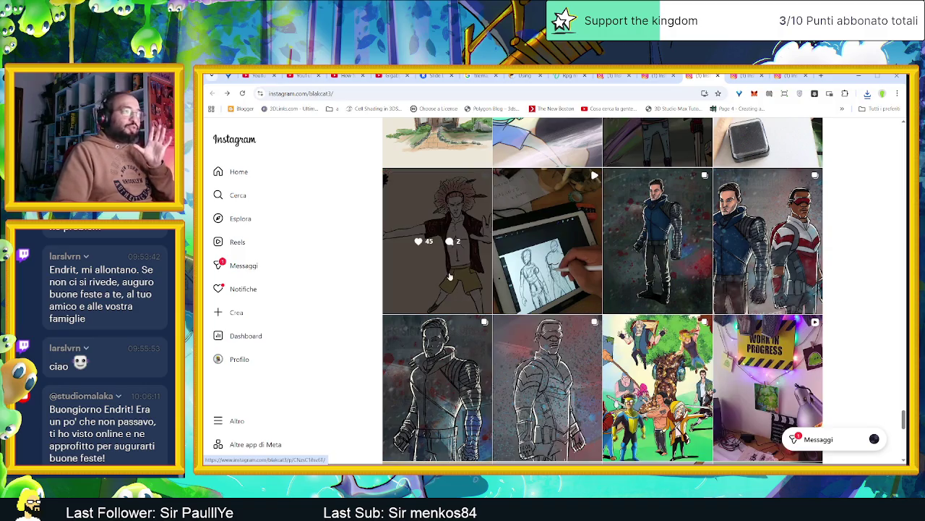
{"action": "left_click", "coordinate": [438, 243]}
{"action": "double_click", "coordinate": [601, 292]}
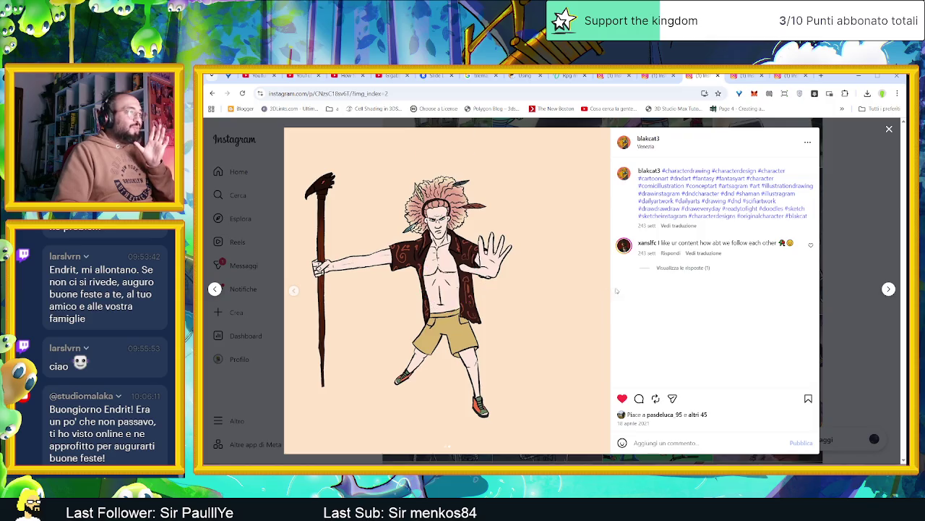
{"action": "left_click", "coordinate": [621, 399]}
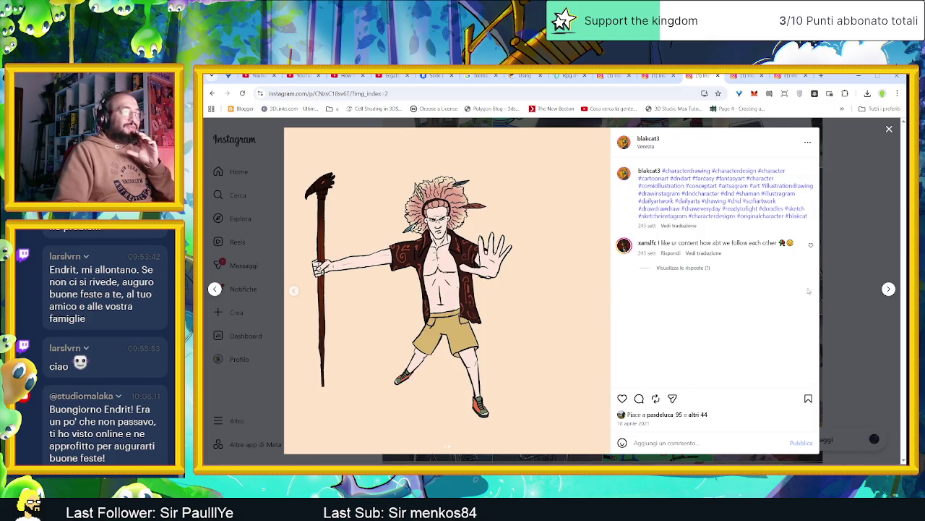
{"action": "left_click", "coordinate": [889, 128]}
- Page through all five images of the Winter Soldier post
{"action": "scroll", "coordinate": [861, 313], "scroll_direction": "down", "scroll_amount": 1}
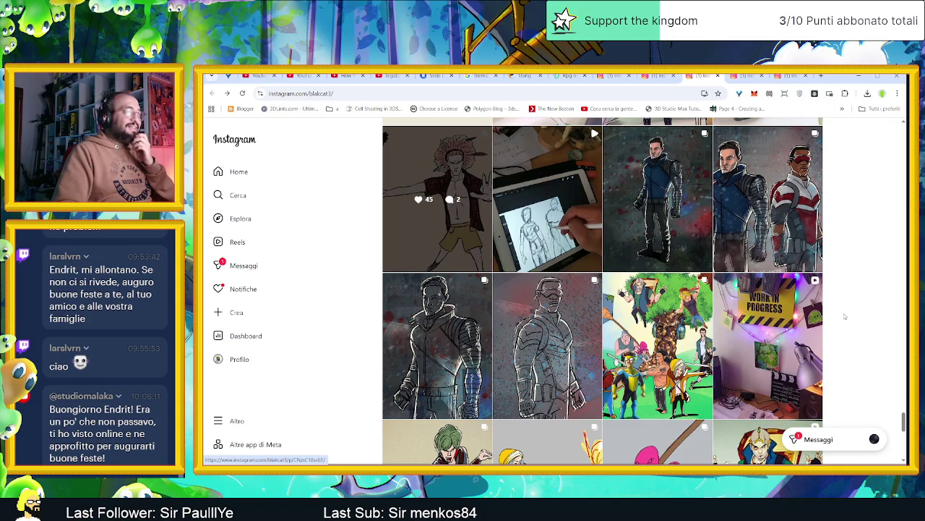
{"action": "scroll", "coordinate": [845, 316], "scroll_direction": "down", "scroll_amount": 1}
{"action": "left_click", "coordinate": [658, 177]}
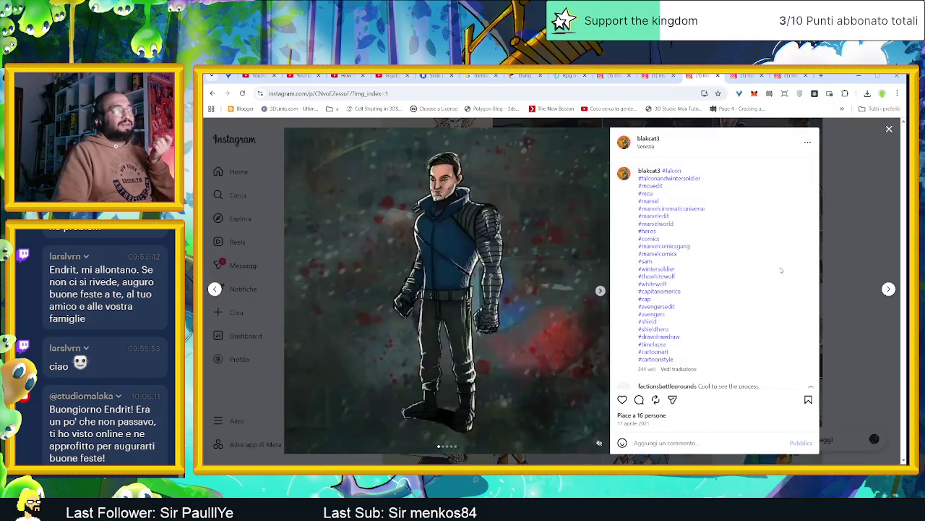
{"action": "left_click", "coordinate": [600, 290]}
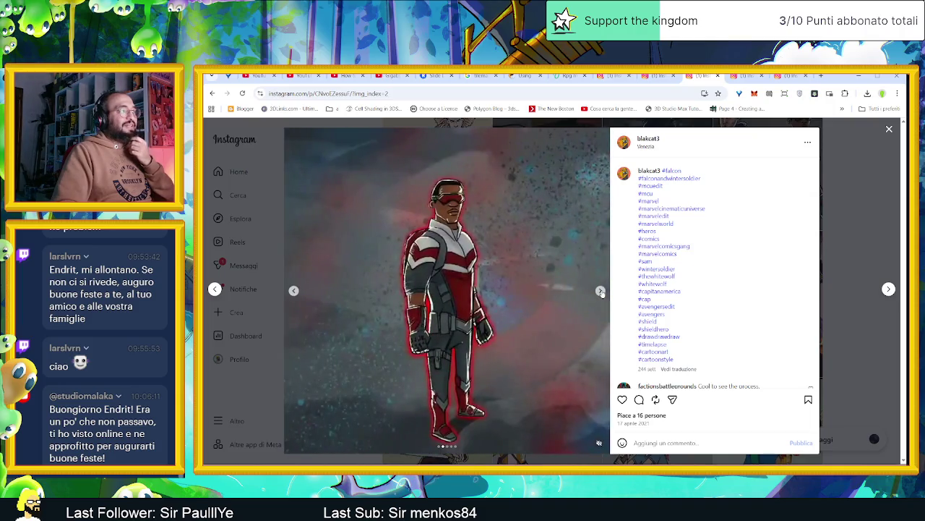
{"action": "left_click", "coordinate": [601, 291]}
{"action": "left_click", "coordinate": [601, 290]}
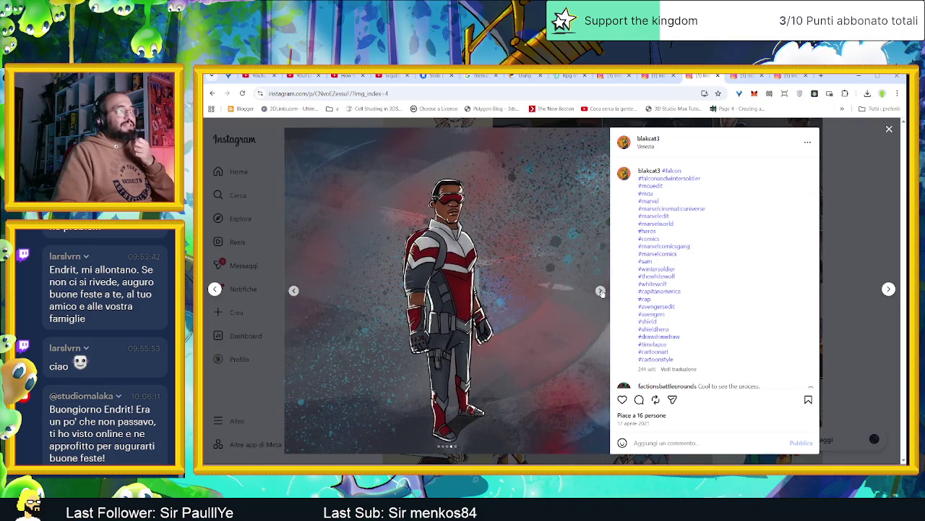
{"action": "left_click", "coordinate": [601, 290]}
{"action": "left_click", "coordinate": [859, 216]}
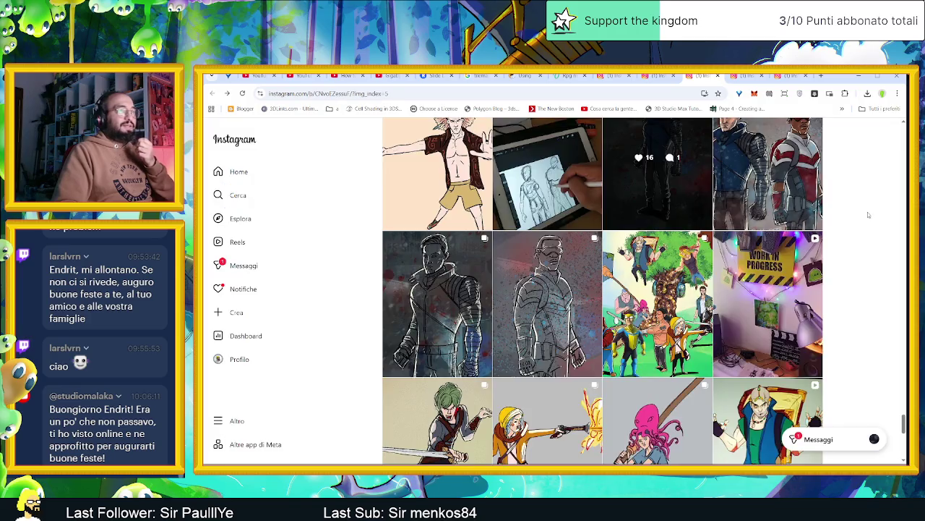
- Page through the group character post with the tree to its last close-up
{"action": "scroll", "coordinate": [652, 314], "scroll_direction": "down", "scroll_amount": 1}
{"action": "left_click", "coordinate": [651, 314]}
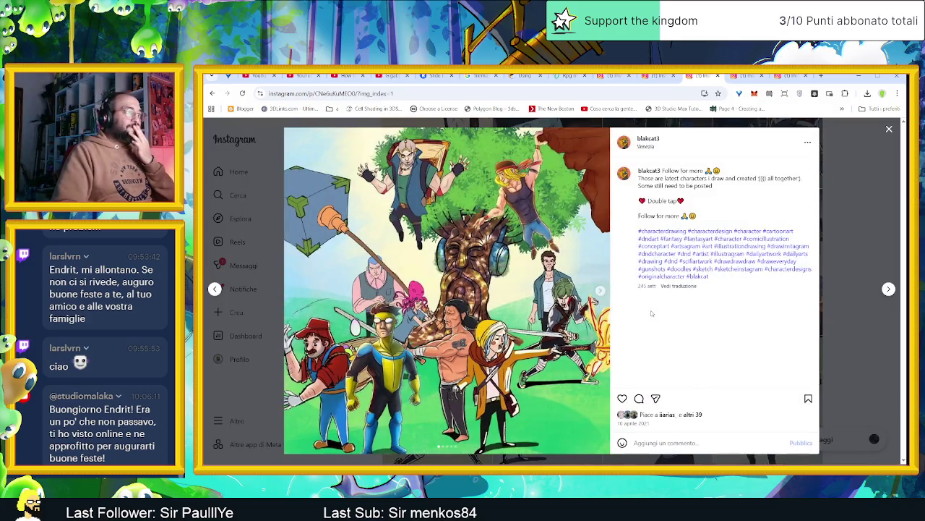
{"action": "left_click", "coordinate": [601, 291]}
{"action": "left_click", "coordinate": [601, 291]}
{"action": "left_click", "coordinate": [601, 293]}
{"action": "left_click", "coordinate": [601, 293]}
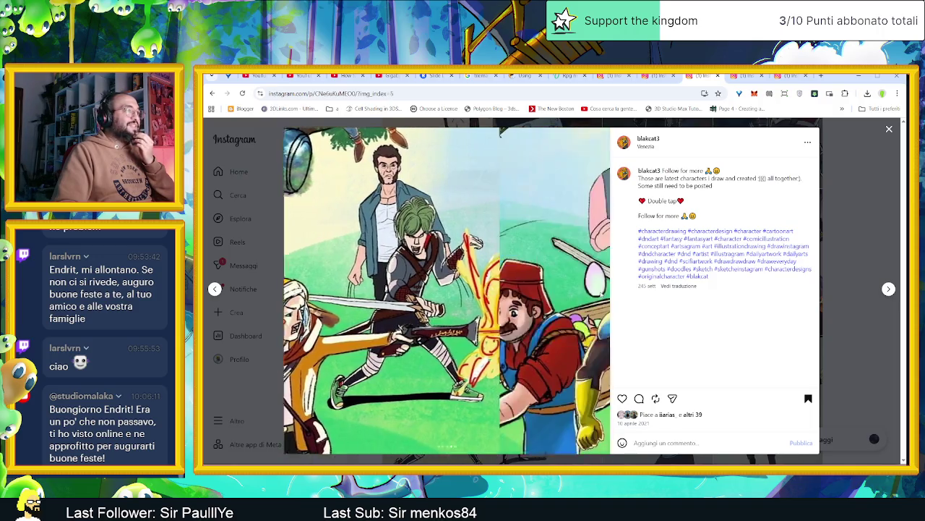
{"action": "left_click", "coordinate": [859, 226]}
{"action": "scroll", "coordinate": [854, 289], "scroll_direction": "down", "scroll_amount": 2}
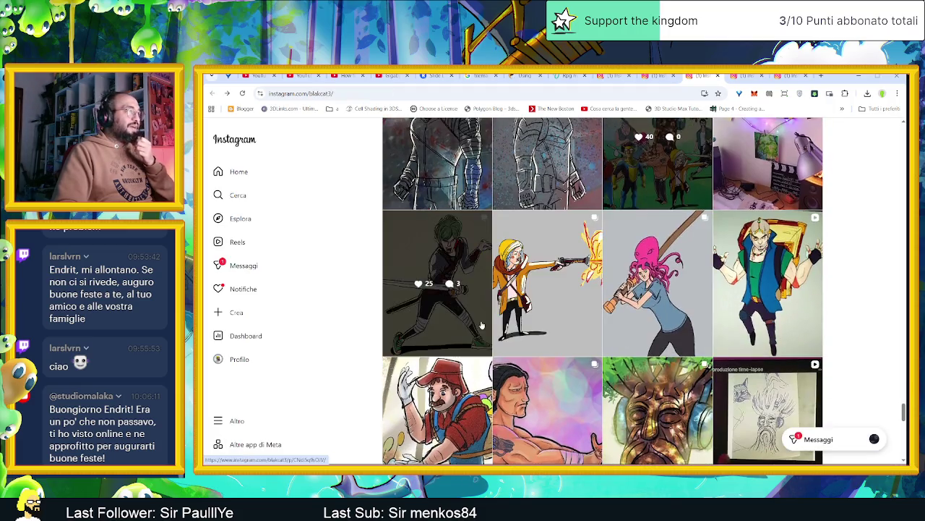
- View both images of the green-haired sword fighter and gunslinger girl posts
{"action": "left_click", "coordinate": [438, 322]}
{"action": "left_click", "coordinate": [601, 293]}
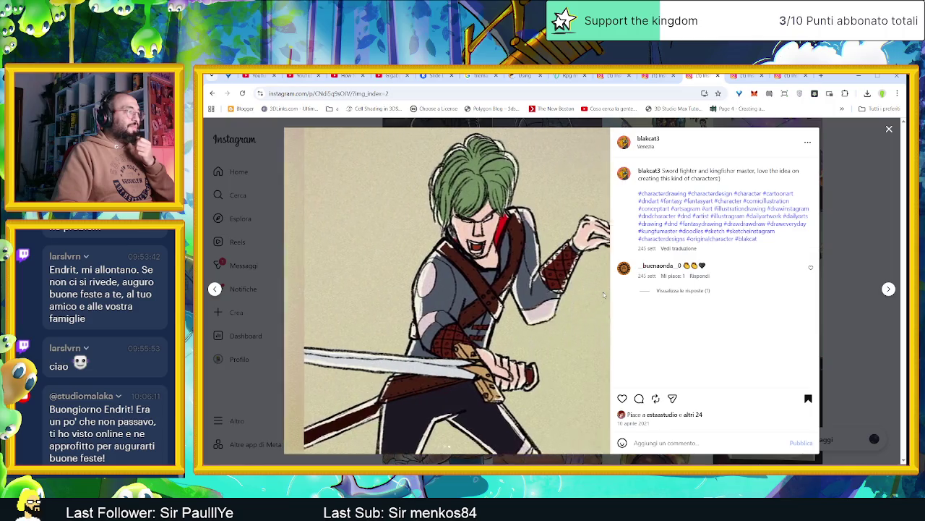
{"action": "left_click", "coordinate": [840, 202]}
{"action": "left_click", "coordinate": [569, 315]}
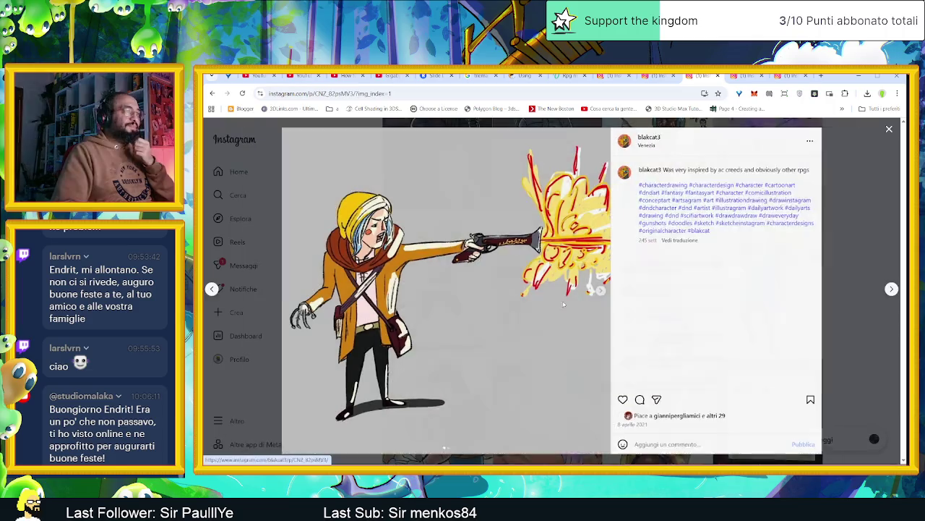
{"action": "left_click", "coordinate": [601, 290]}
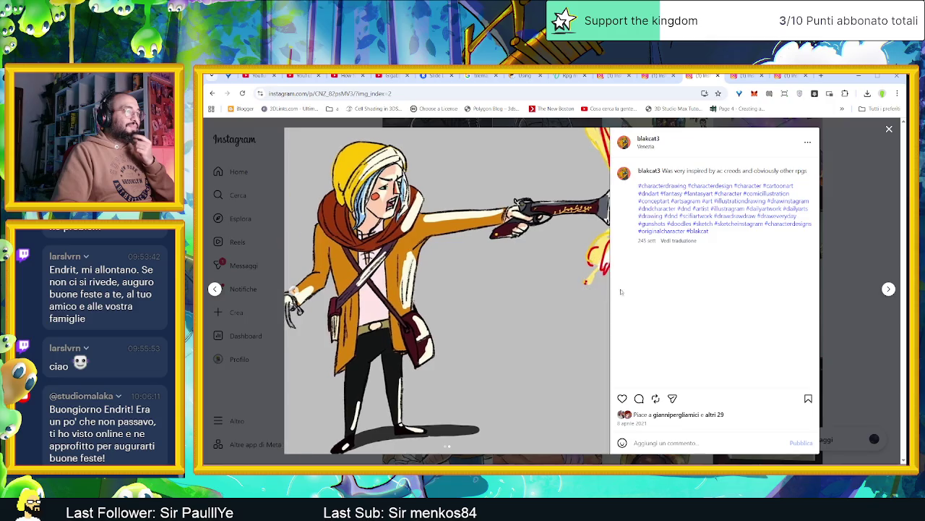
{"action": "left_click", "coordinate": [845, 225]}
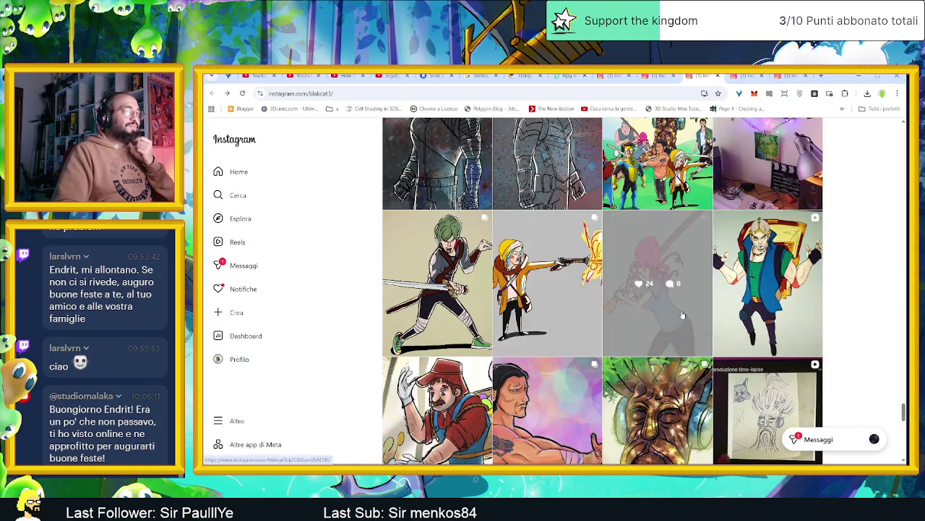
- View the octopus-haired hammer girl post and the backpack character video, then scroll down
{"action": "left_click", "coordinate": [682, 310]}
{"action": "left_click", "coordinate": [598, 290]}
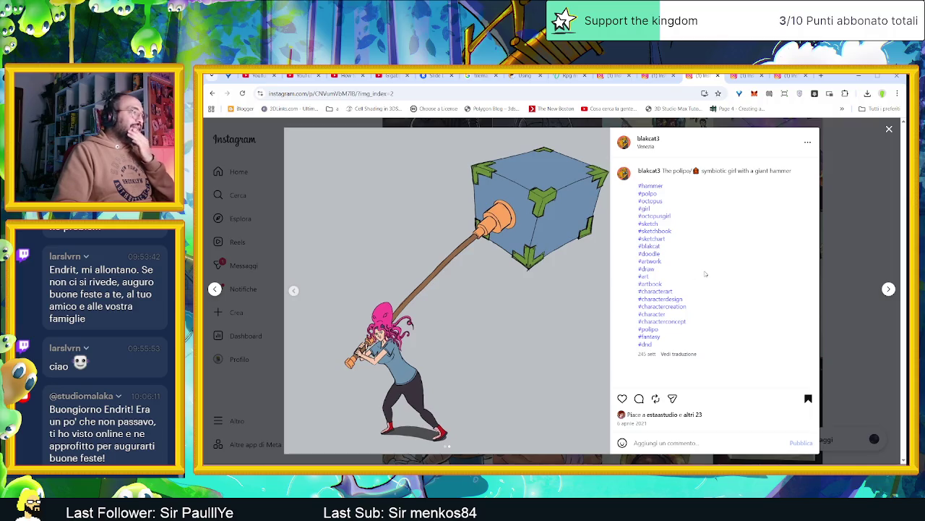
{"action": "left_click", "coordinate": [854, 225]}
{"action": "left_click", "coordinate": [674, 295]}
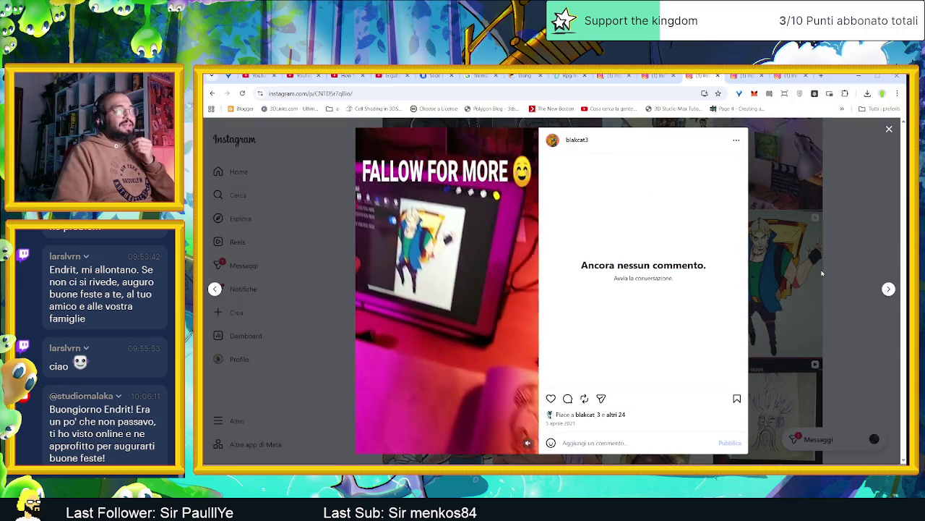
{"action": "left_click", "coordinate": [852, 270]}
{"action": "scroll", "coordinate": [819, 288], "scroll_direction": "down", "scroll_amount": 1}
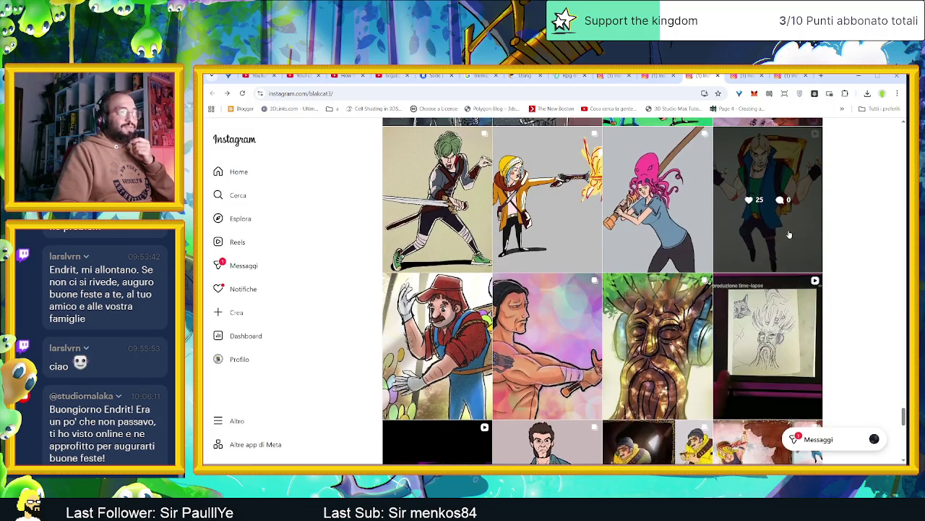
{"action": "scroll", "coordinate": [499, 361], "scroll_direction": "down", "scroll_amount": 1}
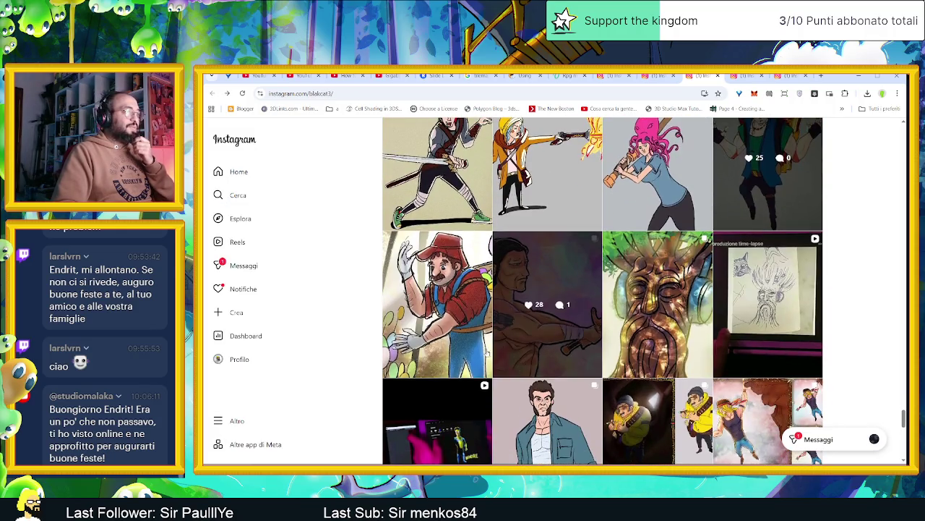
- View both images of the Mario Easter post
{"action": "left_click", "coordinate": [459, 352]}
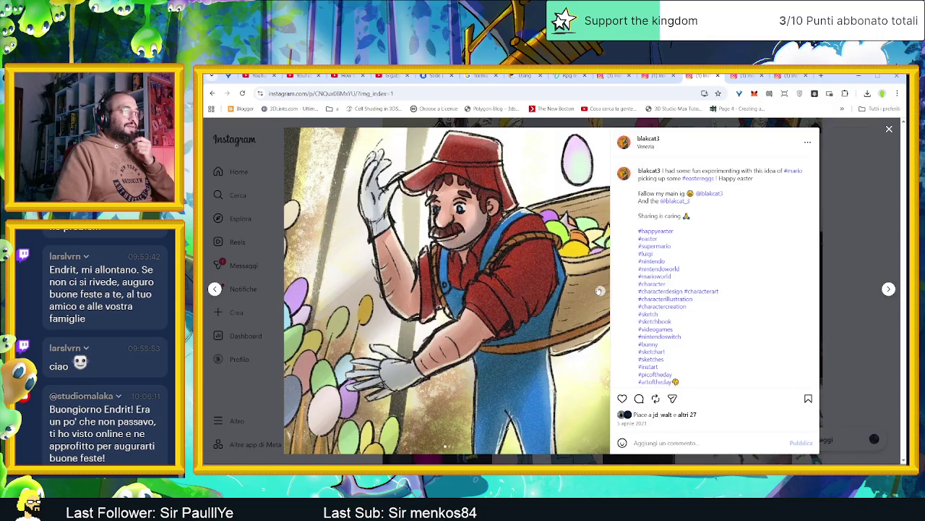
{"action": "left_click", "coordinate": [600, 291]}
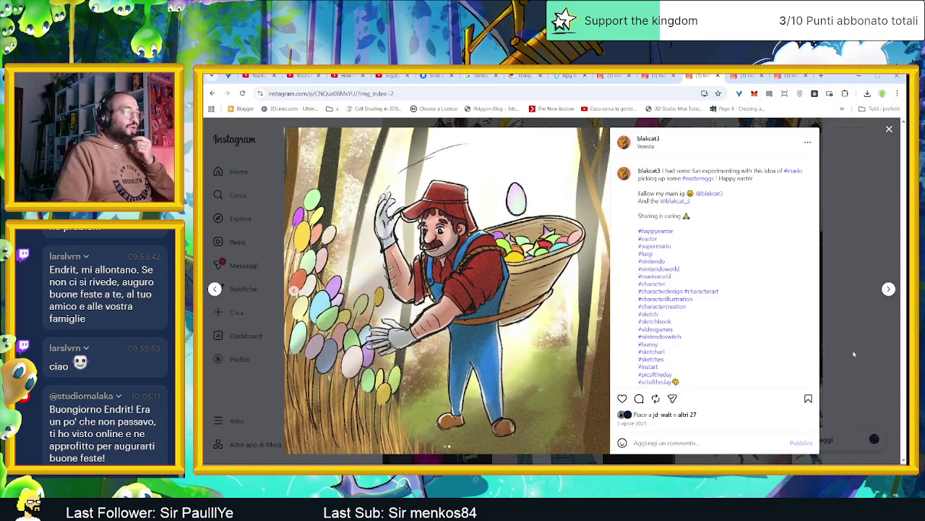
{"action": "left_click", "coordinate": [854, 354]}
{"action": "scroll", "coordinate": [650, 326], "scroll_direction": "down", "scroll_amount": 1}
- View the barbarian post's full-body sword image, then scroll further down the grid
{"action": "left_click", "coordinate": [547, 275]}
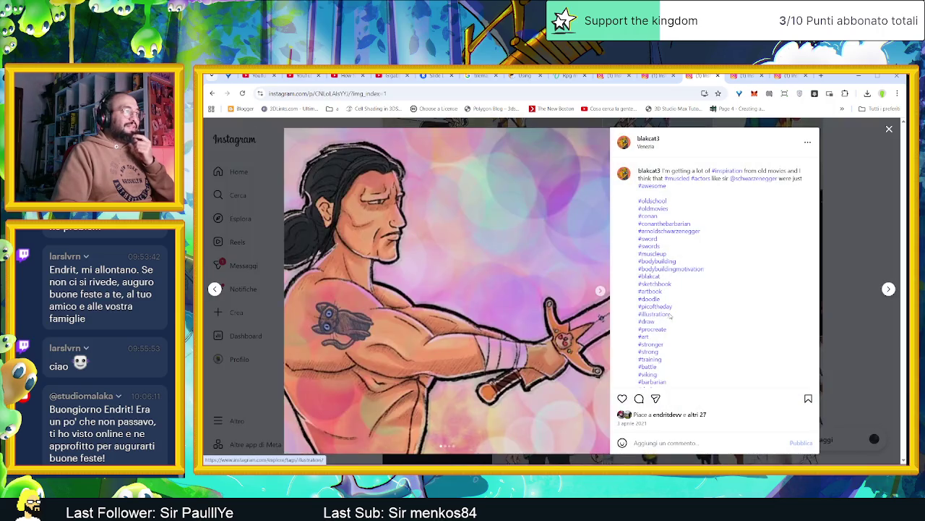
{"action": "left_click", "coordinate": [600, 290]}
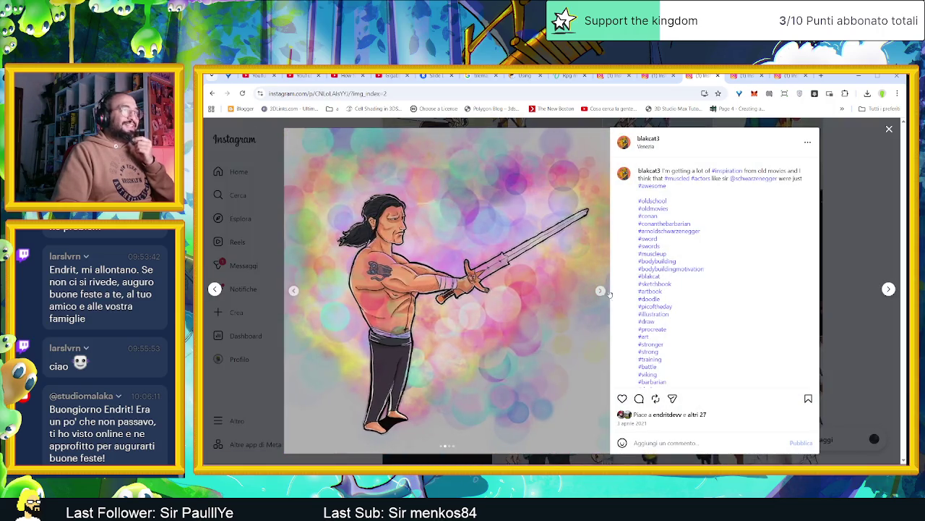
{"action": "left_click", "coordinate": [855, 347]}
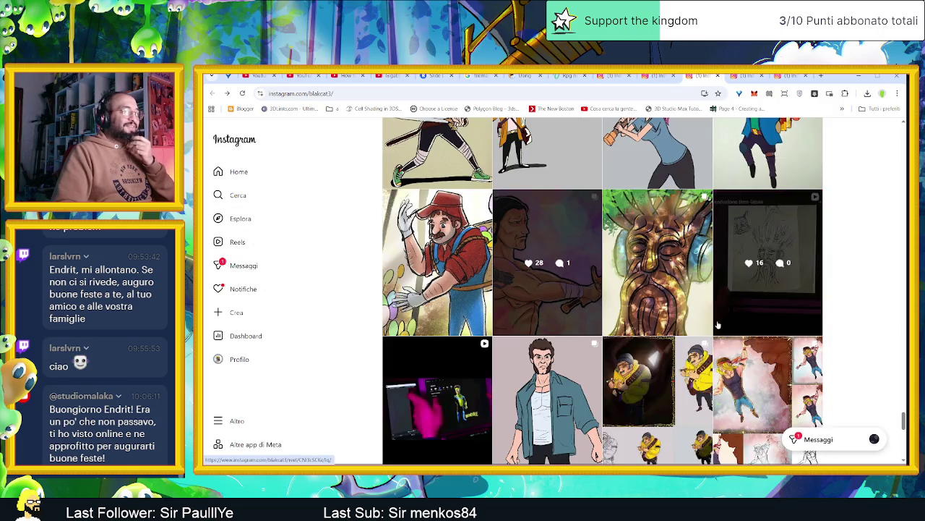
{"action": "scroll", "coordinate": [882, 358], "scroll_direction": "down", "scroll_amount": 1}
{"action": "scroll", "coordinate": [883, 358], "scroll_direction": "down", "scroll_amount": 1}
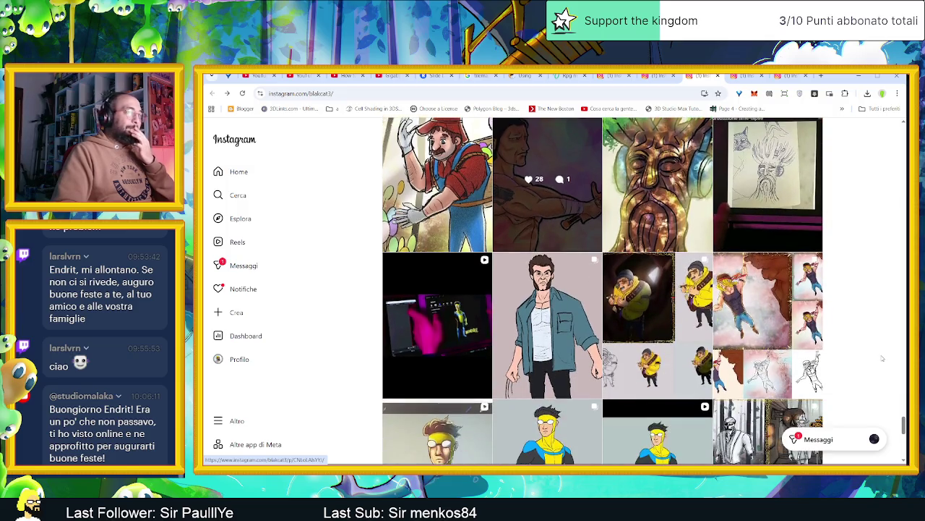
{"action": "scroll", "coordinate": [883, 358], "scroll_direction": "down", "scroll_amount": 1}
{"action": "scroll", "coordinate": [883, 357], "scroll_direction": "down", "scroll_amount": 1}
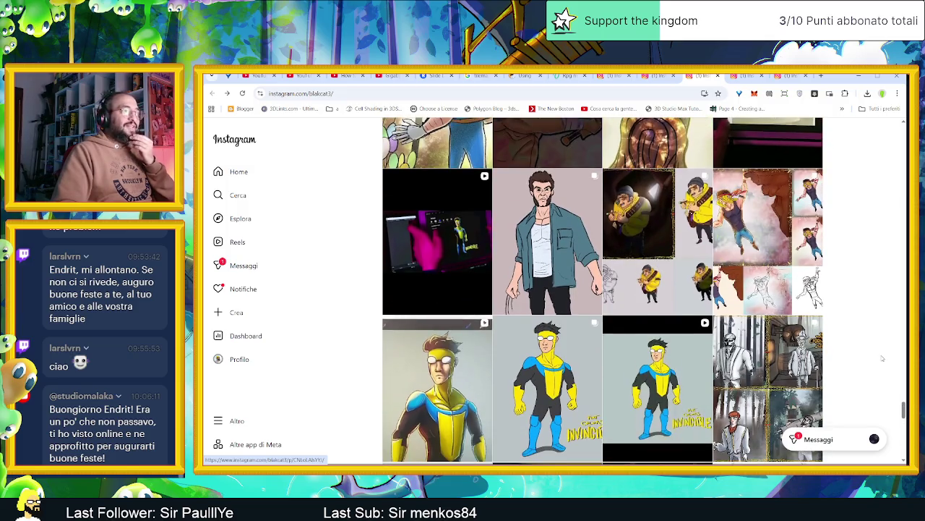
- Page through the yellow-jacketed explorer post to its pencil sketch
{"action": "left_click", "coordinate": [696, 289]}
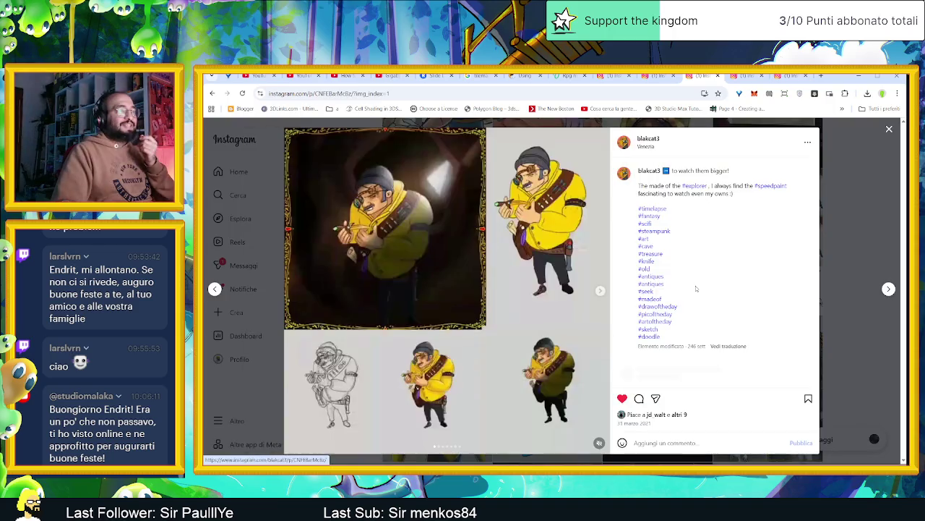
{"action": "left_click", "coordinate": [601, 292]}
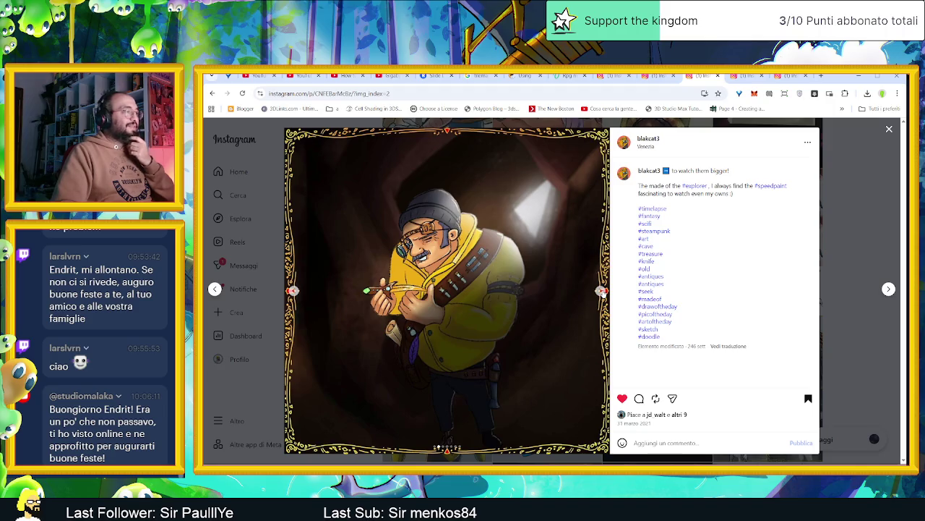
{"action": "left_click", "coordinate": [601, 292]}
{"action": "left_click", "coordinate": [601, 292]}
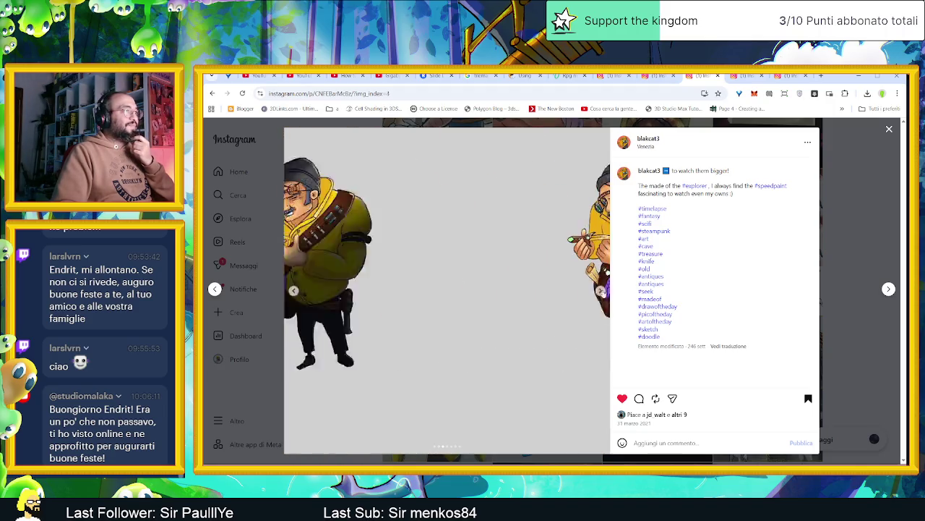
{"action": "left_click", "coordinate": [601, 291]}
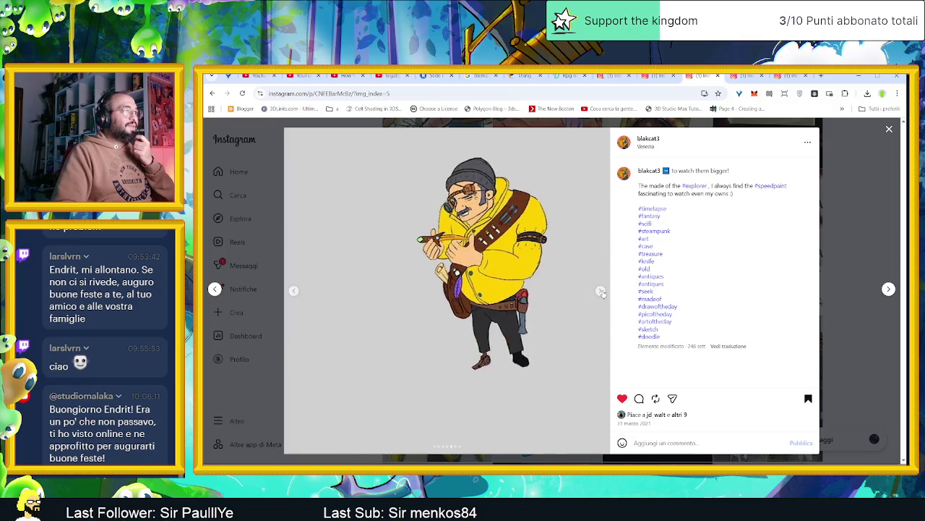
{"action": "left_click", "coordinate": [601, 292]}
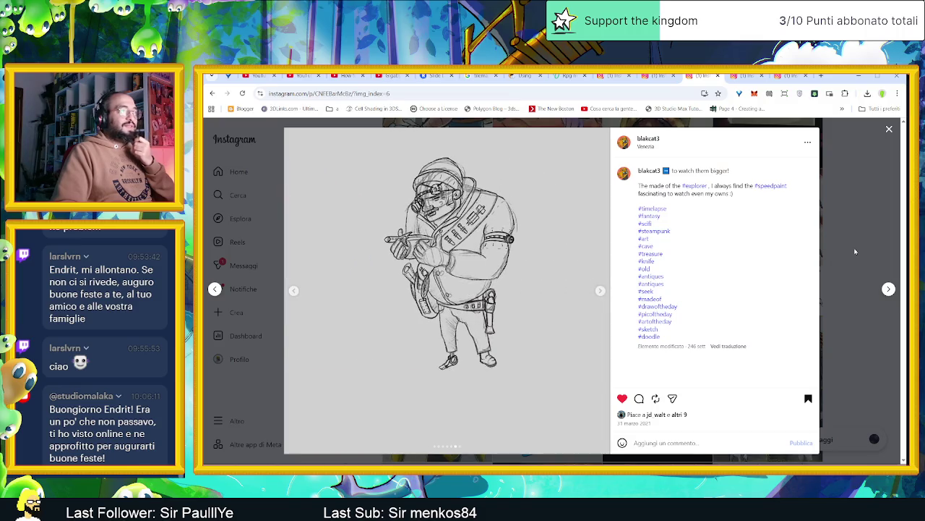
{"action": "left_click", "coordinate": [855, 251]}
{"action": "scroll", "coordinate": [859, 303], "scroll_direction": "down", "scroll_amount": 2}
{"action": "scroll", "coordinate": [861, 342], "scroll_direction": "down", "scroll_amount": 2}
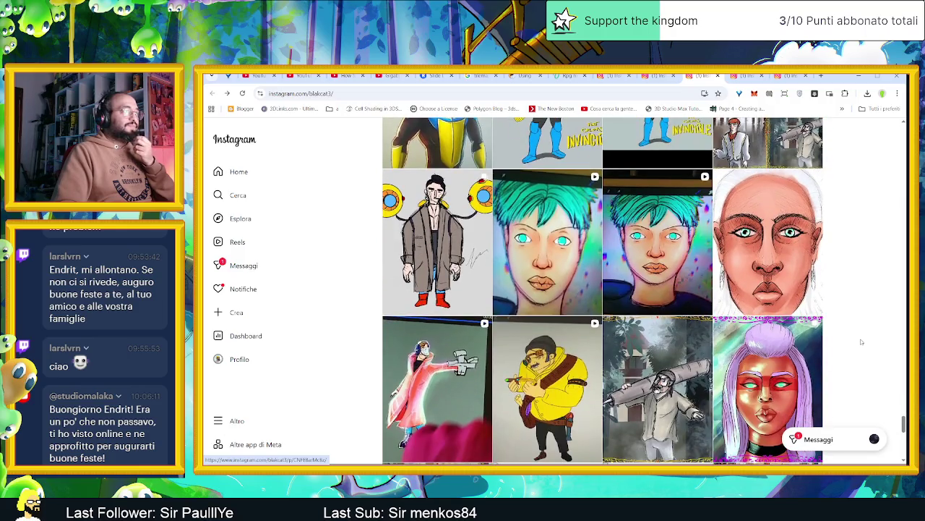
{"action": "scroll", "coordinate": [861, 341], "scroll_direction": "down", "scroll_amount": 1}
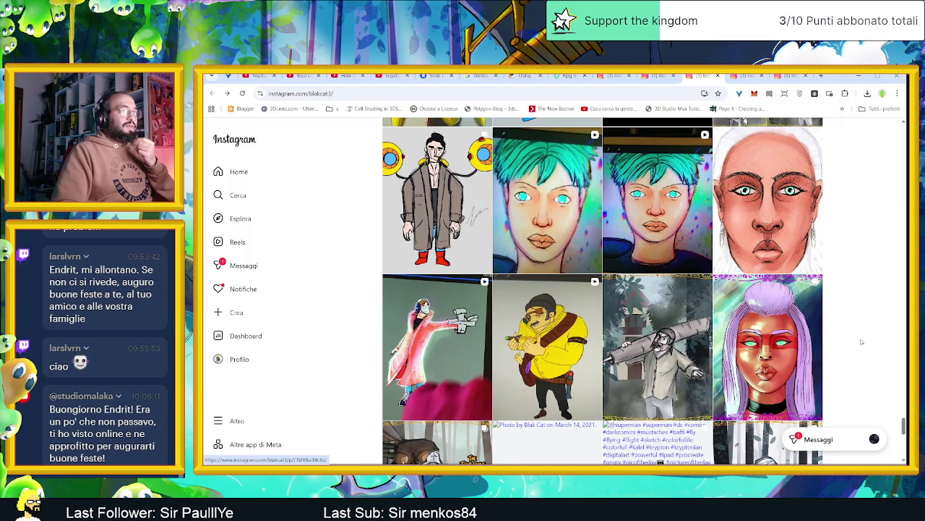
{"action": "scroll", "coordinate": [861, 342], "scroll_direction": "down", "scroll_amount": 1}
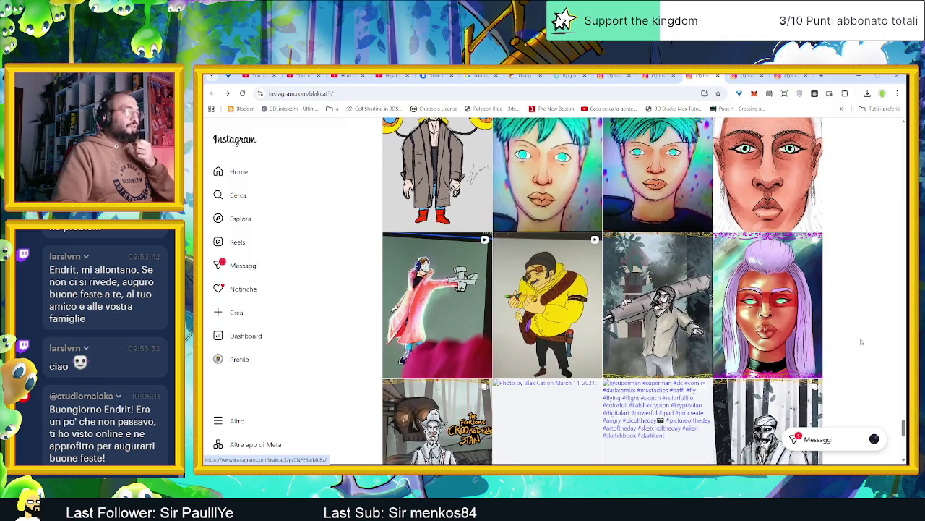
{"action": "scroll", "coordinate": [859, 337], "scroll_direction": "down", "scroll_amount": 1}
{"action": "scroll", "coordinate": [761, 323], "scroll_direction": "down", "scroll_amount": 1}
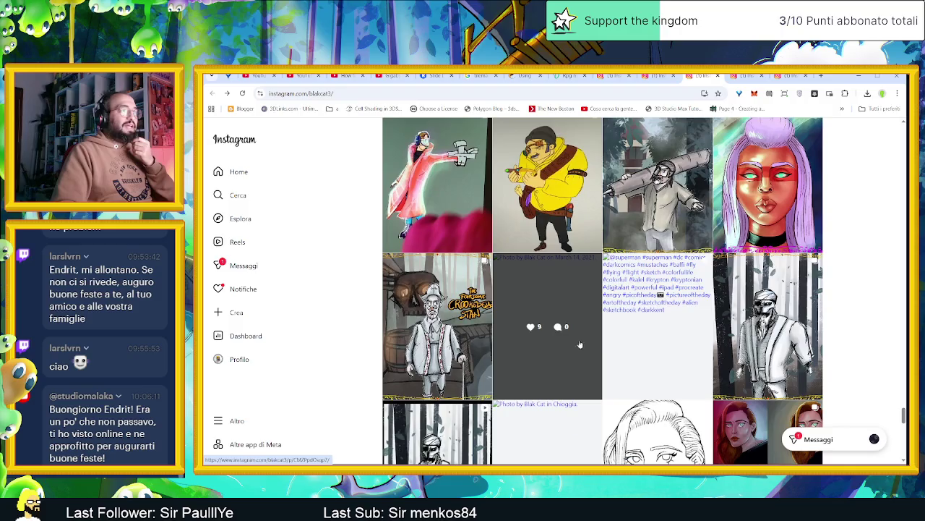
{"action": "left_click", "coordinate": [539, 362]}
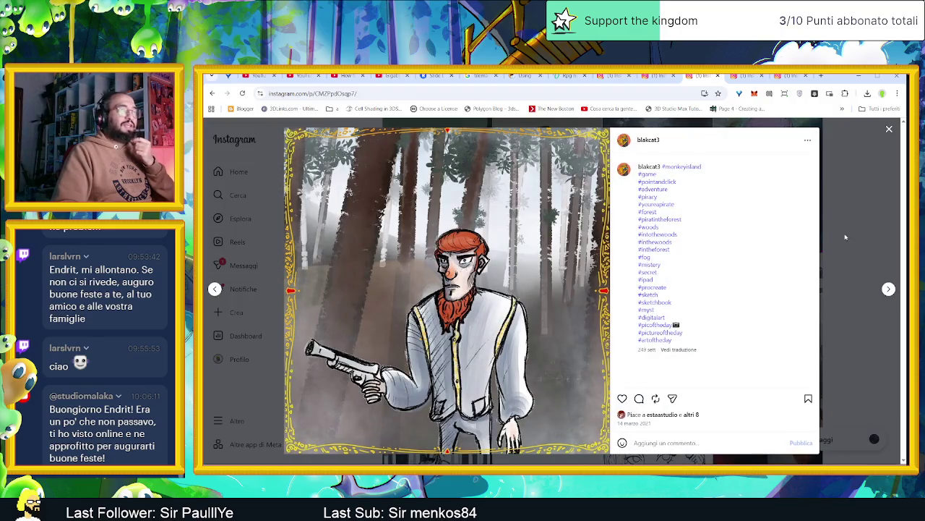
{"action": "left_click", "coordinate": [845, 237]}
{"action": "left_click", "coordinate": [658, 325]}
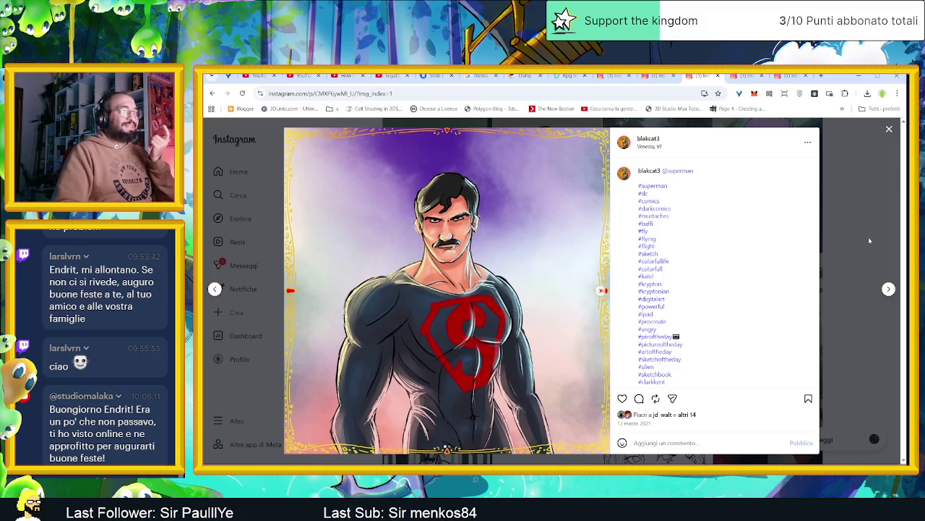
{"action": "left_click", "coordinate": [869, 237]}
{"action": "scroll", "coordinate": [841, 299], "scroll_direction": "down", "scroll_amount": 2}
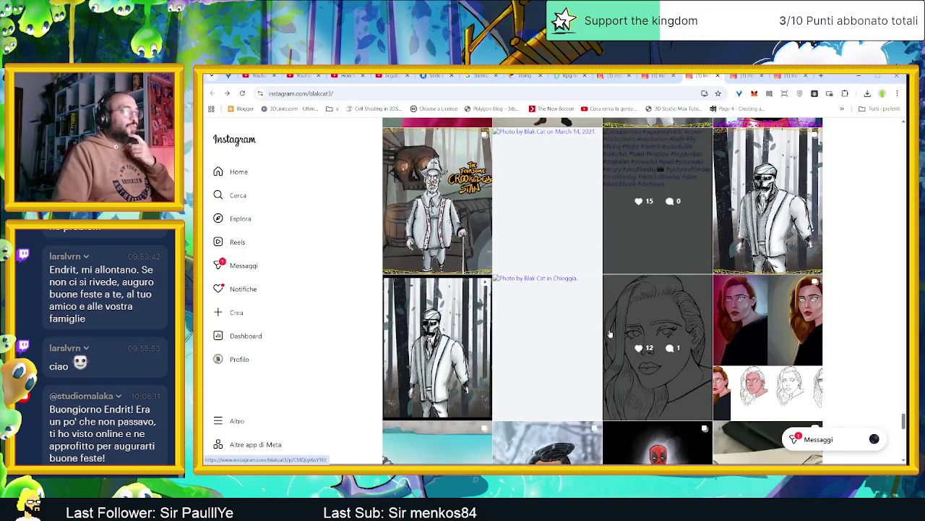
{"action": "left_click", "coordinate": [540, 379]}
{"action": "left_click", "coordinate": [858, 231]}
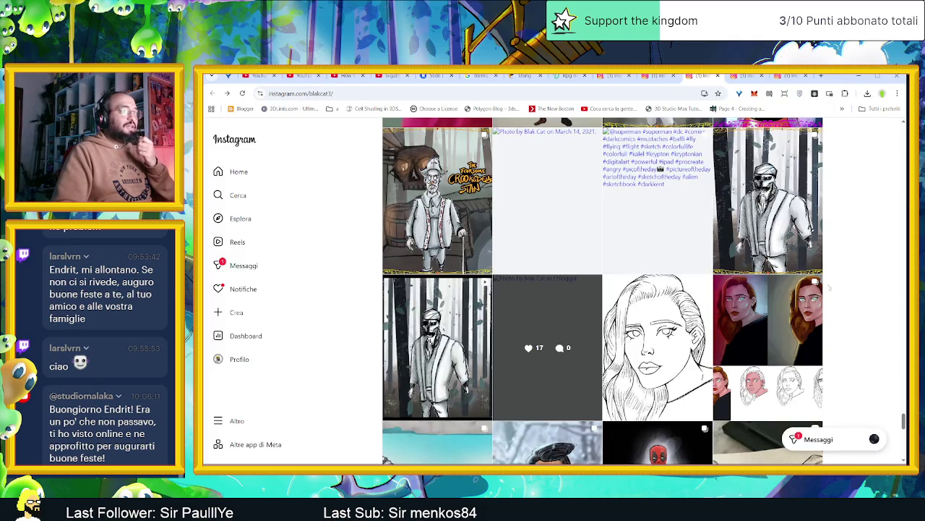
{"action": "scroll", "coordinate": [819, 307], "scroll_direction": "down", "scroll_amount": 1}
{"action": "scroll", "coordinate": [835, 322], "scroll_direction": "down", "scroll_amount": 2}
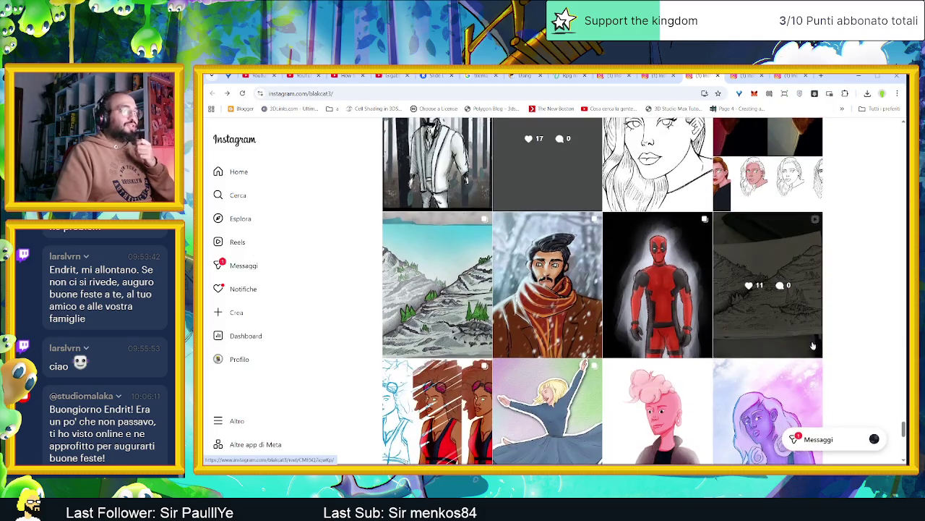
{"action": "left_click", "coordinate": [435, 337]}
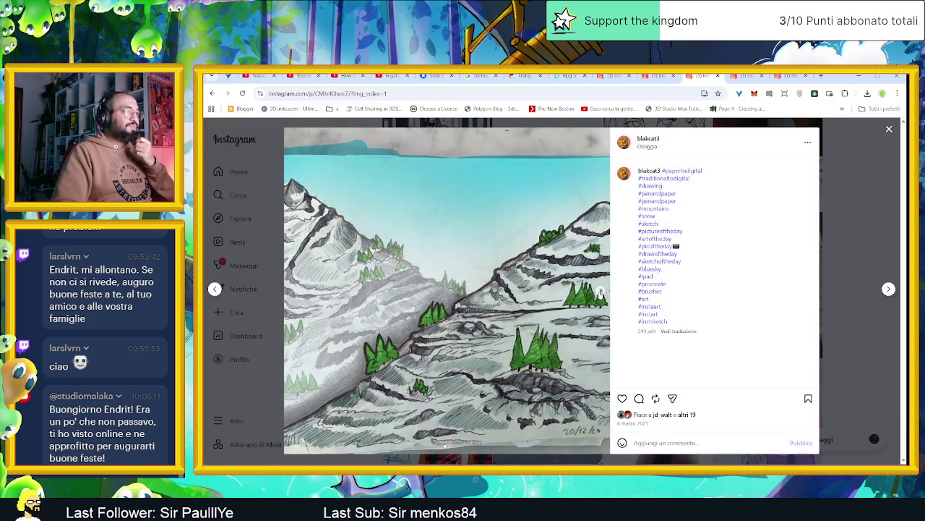
{"action": "left_click", "coordinate": [599, 295]}
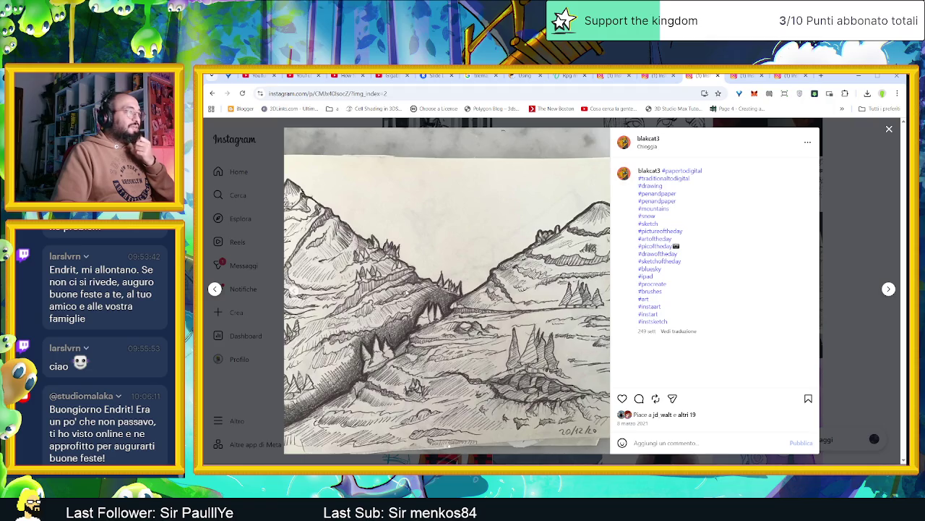
{"action": "left_click", "coordinate": [215, 289]}
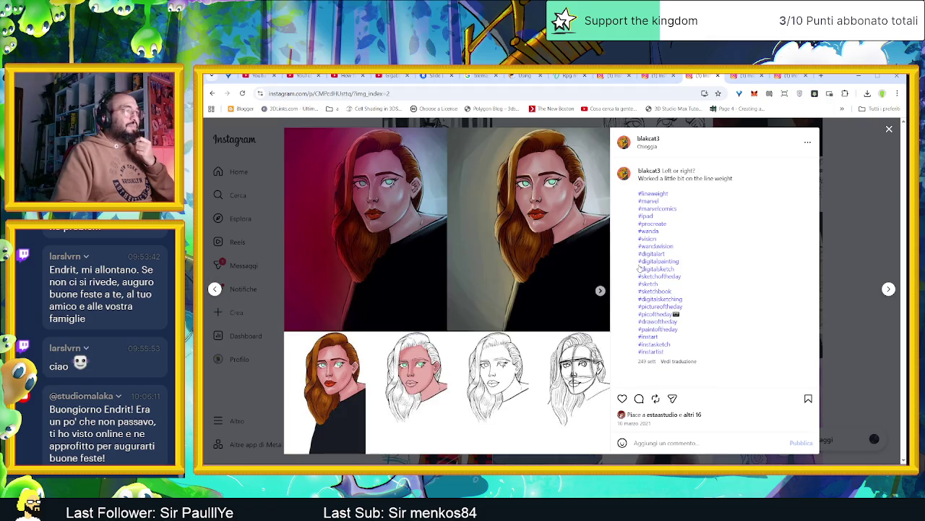
{"action": "left_click", "coordinate": [602, 293]}
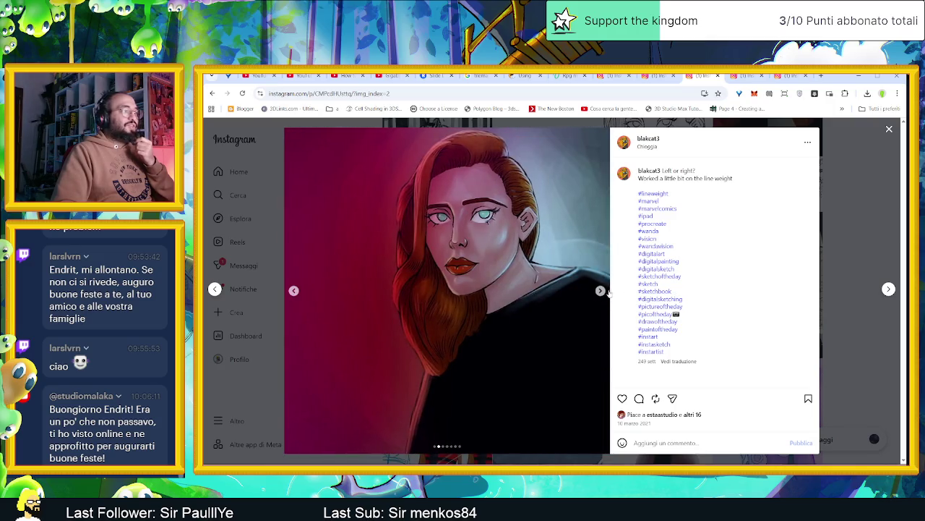
{"action": "left_click", "coordinate": [890, 290]}
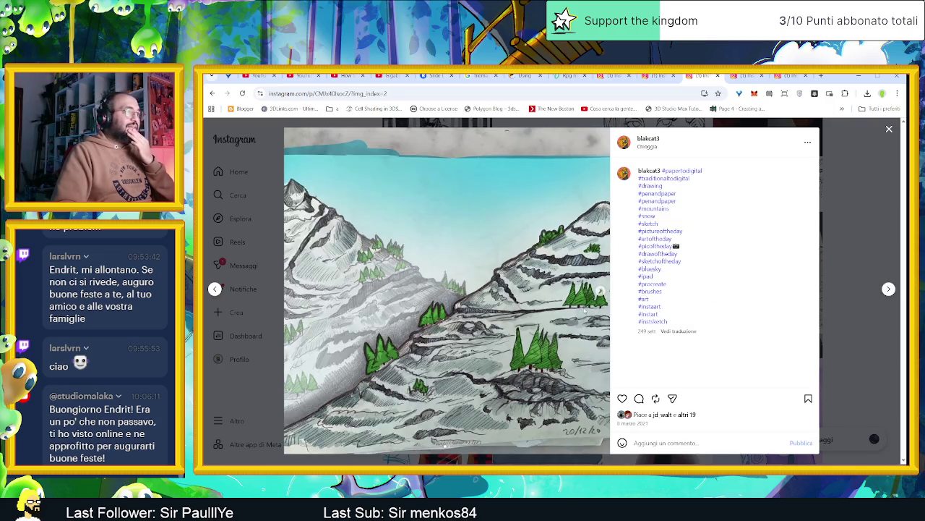
{"action": "left_click", "coordinate": [601, 291]}
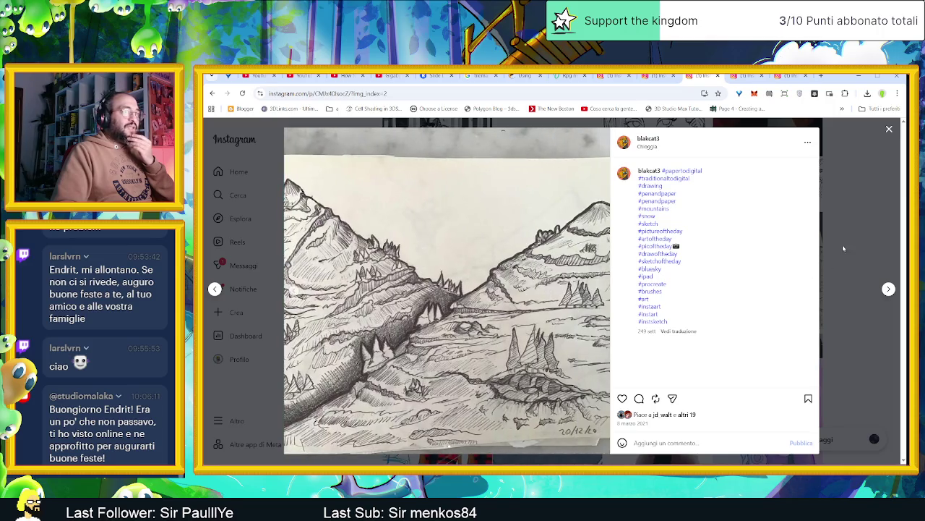
{"action": "left_click", "coordinate": [842, 244]}
{"action": "scroll", "coordinate": [841, 333], "scroll_direction": "down", "scroll_amount": 2}
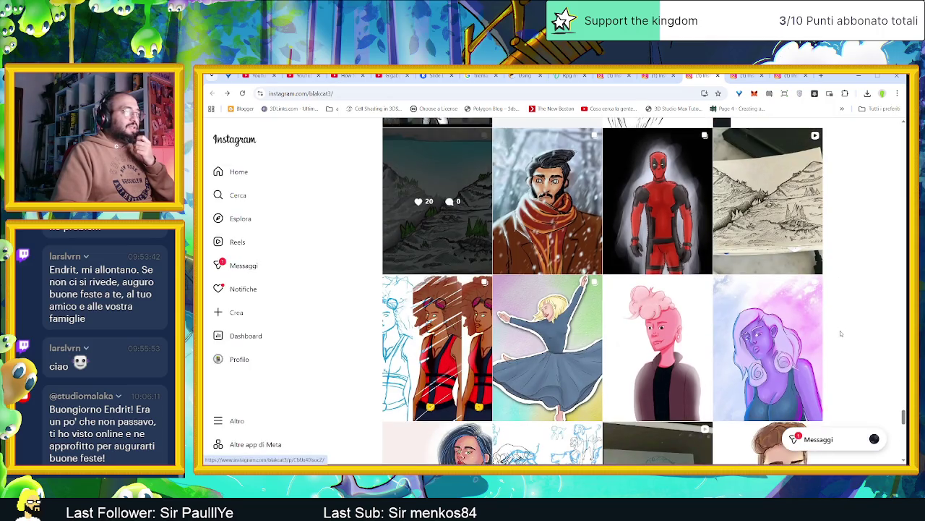
{"action": "scroll", "coordinate": [841, 333], "scroll_direction": "down", "scroll_amount": 1}
{"action": "left_click", "coordinate": [437, 304]}
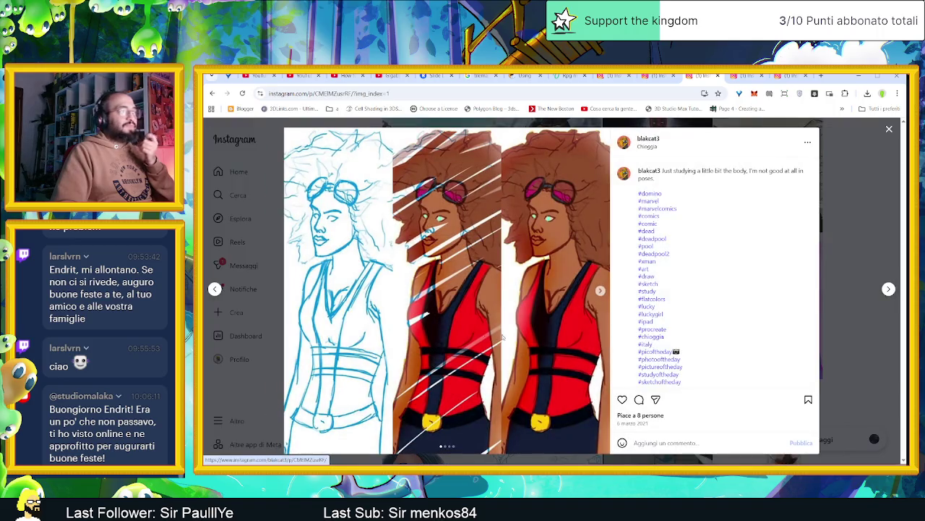
{"action": "left_click", "coordinate": [600, 291]}
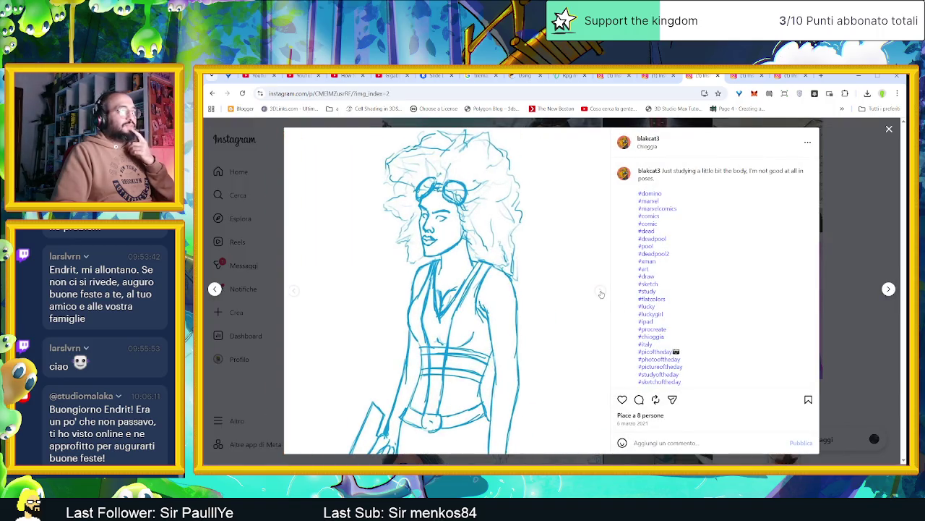
{"action": "left_click", "coordinate": [601, 293]}
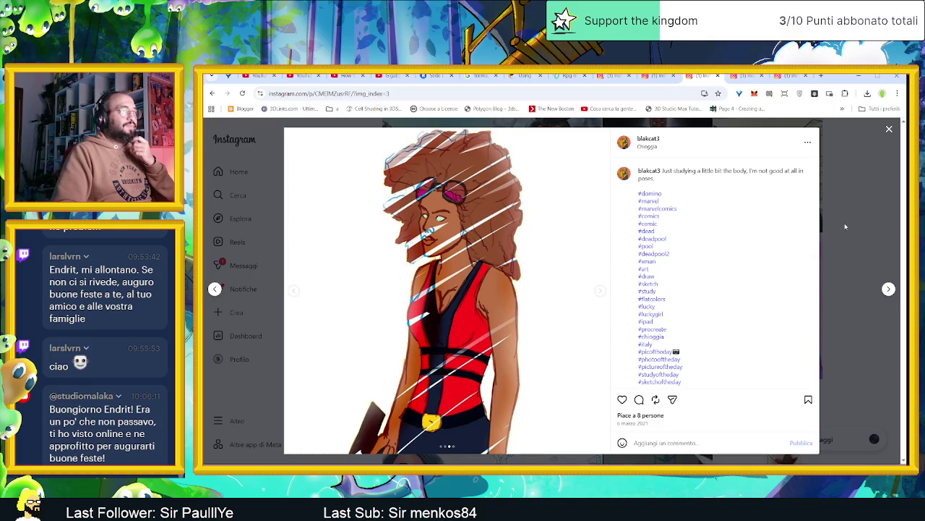
{"action": "left_click", "coordinate": [603, 292]}
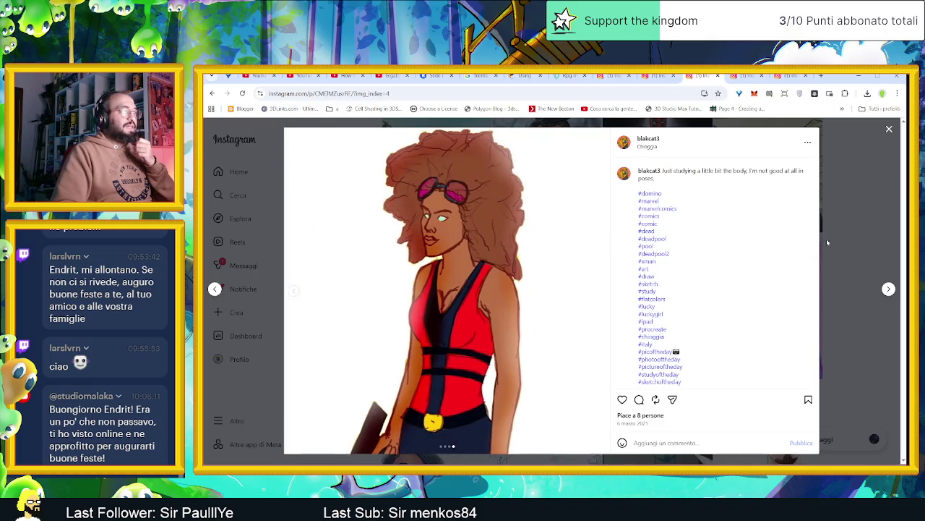
{"action": "left_click", "coordinate": [893, 210]}
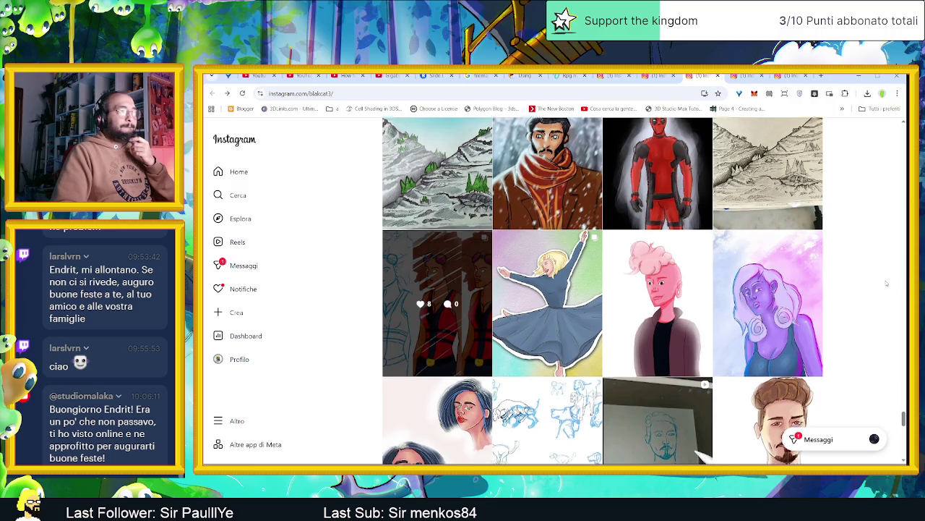
{"action": "scroll", "coordinate": [877, 282], "scroll_direction": "down", "scroll_amount": 2}
{"action": "scroll", "coordinate": [878, 281], "scroll_direction": "down", "scroll_amount": 1}
{"action": "scroll", "coordinate": [879, 281], "scroll_direction": "down", "scroll_amount": 1}
{"action": "scroll", "coordinate": [879, 281], "scroll_direction": "down", "scroll_amount": 1}
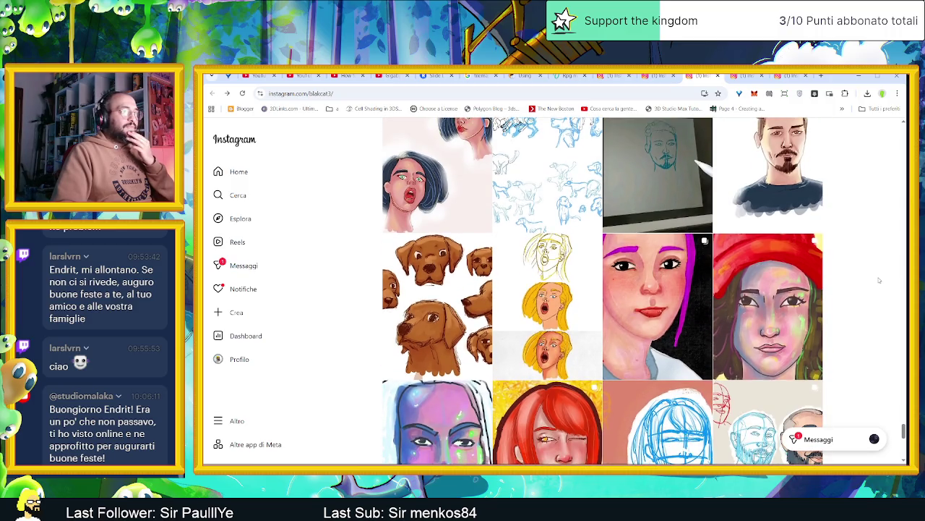
{"action": "scroll", "coordinate": [879, 280], "scroll_direction": "down", "scroll_amount": 1}
{"action": "scroll", "coordinate": [879, 281], "scroll_direction": "down", "scroll_amount": 1}
{"action": "scroll", "coordinate": [879, 280], "scroll_direction": "down", "scroll_amount": 1}
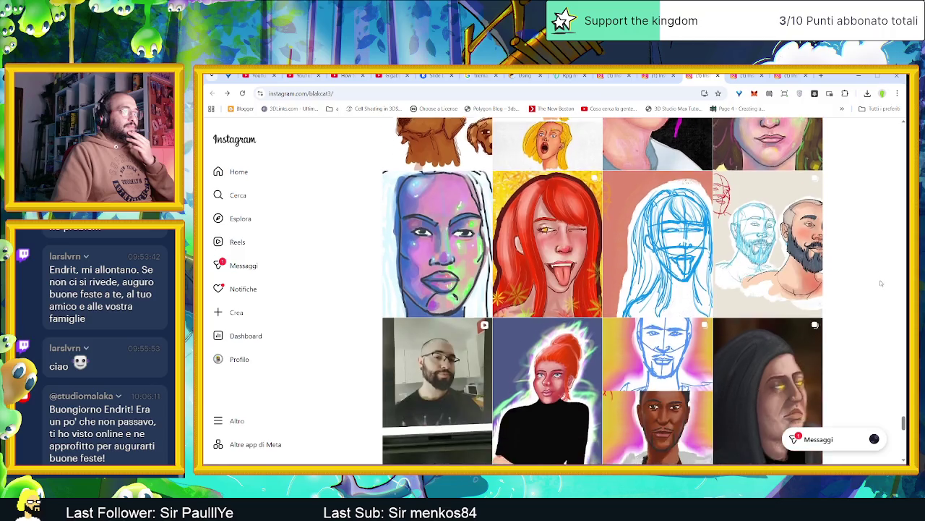
{"action": "scroll", "coordinate": [880, 280], "scroll_direction": "up", "scroll_amount": 3}
{"action": "left_click", "coordinate": [458, 297]}
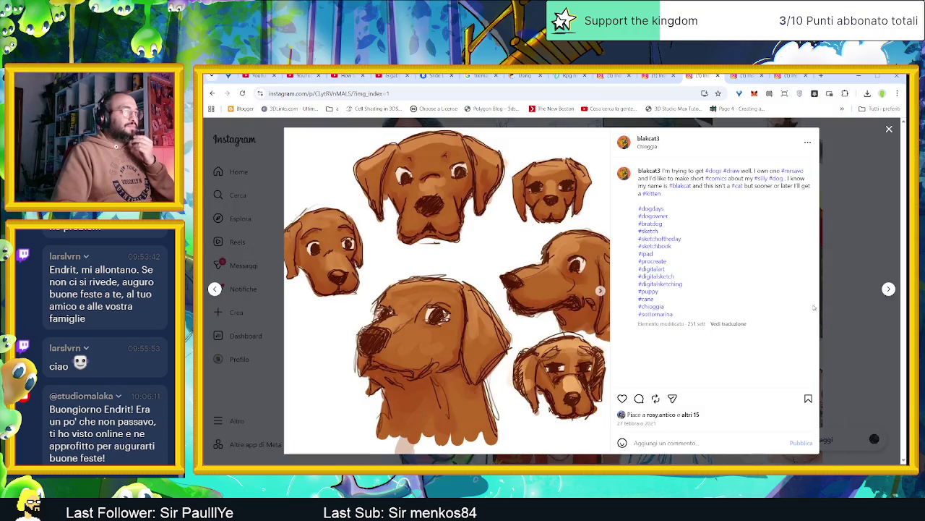
{"action": "left_click", "coordinate": [888, 236]}
{"action": "scroll", "coordinate": [871, 238], "scroll_direction": "down", "scroll_amount": 3}
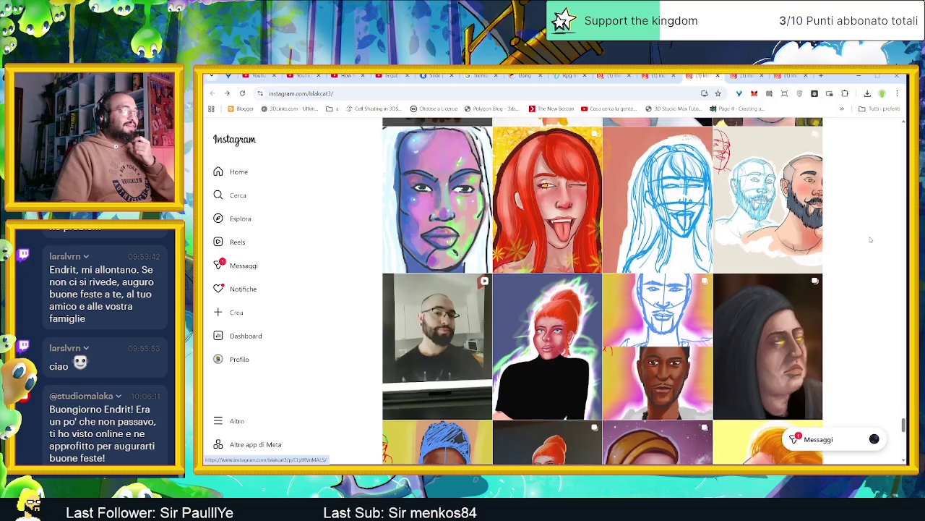
{"action": "scroll", "coordinate": [871, 240], "scroll_direction": "down", "scroll_amount": 1}
{"action": "scroll", "coordinate": [871, 242], "scroll_direction": "down", "scroll_amount": 1}
{"action": "scroll", "coordinate": [872, 245], "scroll_direction": "down", "scroll_amount": 2}
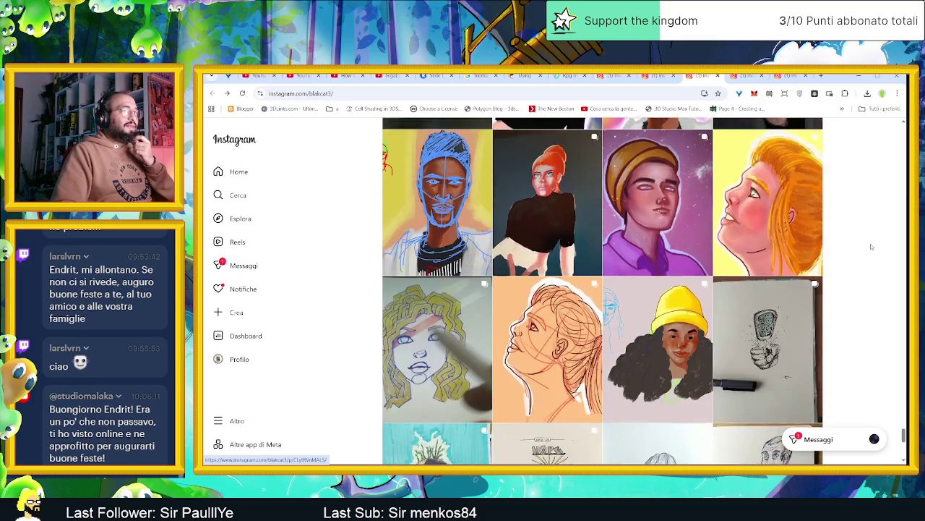
{"action": "scroll", "coordinate": [871, 246], "scroll_direction": "down", "scroll_amount": 2}
{"action": "scroll", "coordinate": [871, 246], "scroll_direction": "down", "scroll_amount": 1}
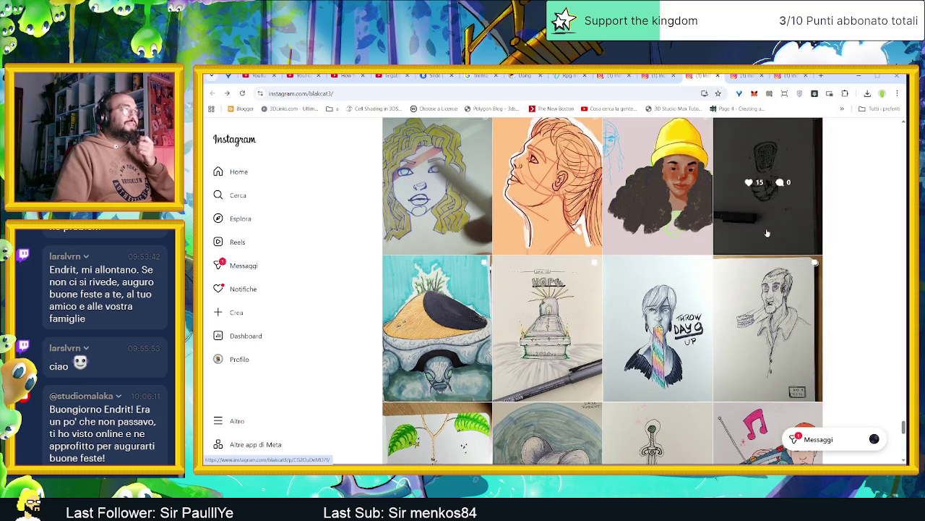
{"action": "left_click", "coordinate": [656, 232]}
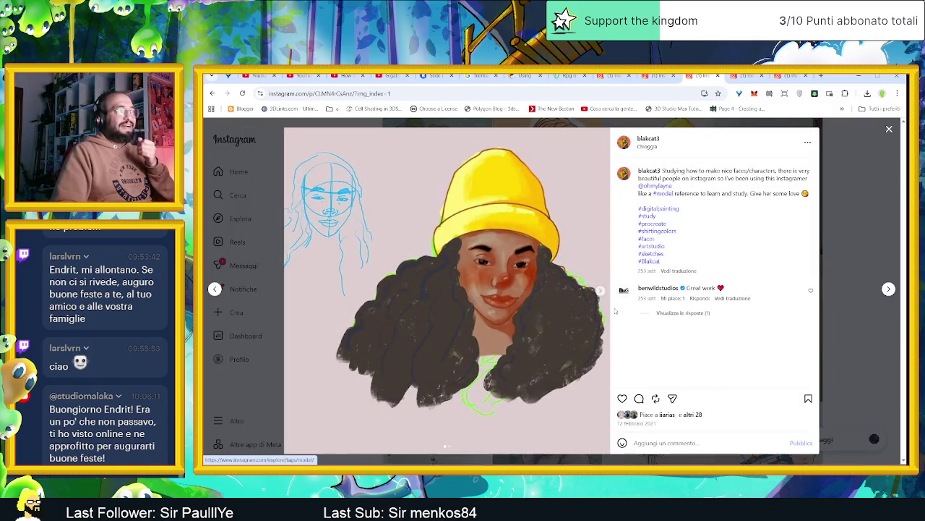
{"action": "left_click", "coordinate": [601, 291]}
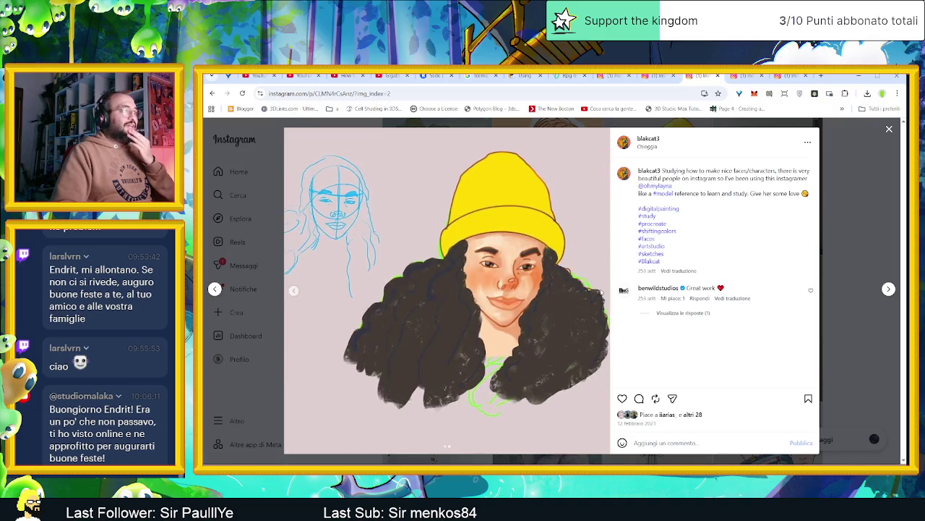
{"action": "left_click", "coordinate": [844, 189]}
{"action": "scroll", "coordinate": [844, 217], "scroll_direction": "down", "scroll_amount": 3}
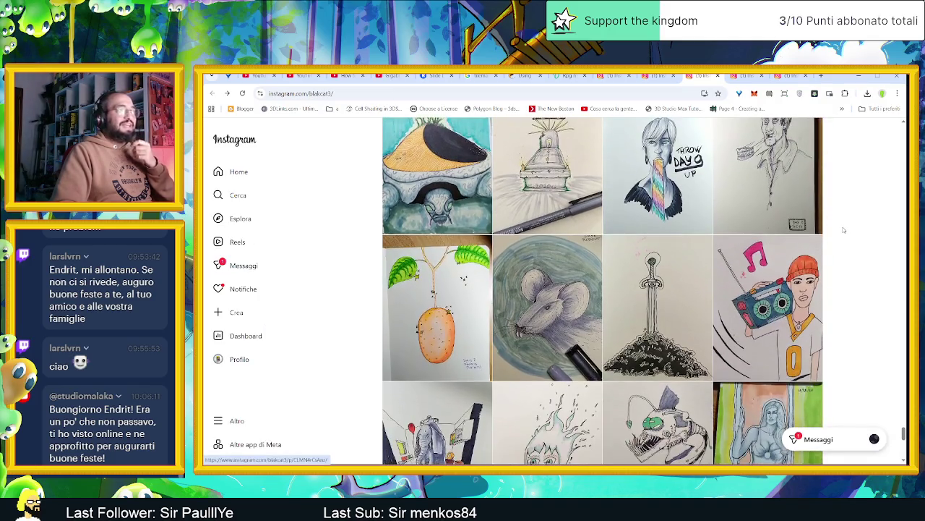
- Scroll down the profile grid and view the dragon drawing post, then close it
{"action": "scroll", "coordinate": [842, 233], "scroll_direction": "down", "scroll_amount": 2}
{"action": "scroll", "coordinate": [839, 238], "scroll_direction": "down", "scroll_amount": 2}
{"action": "scroll", "coordinate": [833, 248], "scroll_direction": "down", "scroll_amount": 2}
{"action": "scroll", "coordinate": [836, 256], "scroll_direction": "down", "scroll_amount": 2}
{"action": "scroll", "coordinate": [836, 256], "scroll_direction": "down", "scroll_amount": 2}
{"action": "scroll", "coordinate": [836, 256], "scroll_direction": "up", "scroll_amount": 4}
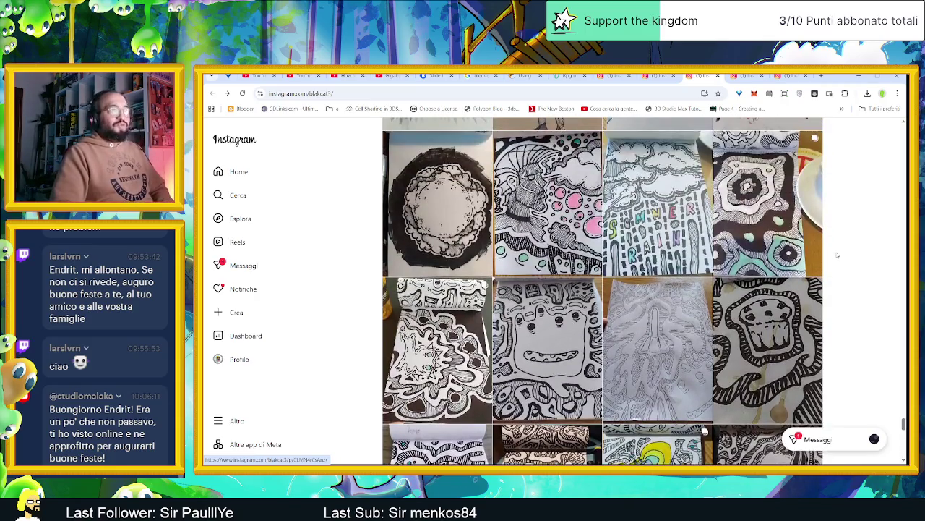
{"action": "scroll", "coordinate": [855, 316], "scroll_direction": "down", "scroll_amount": 3}
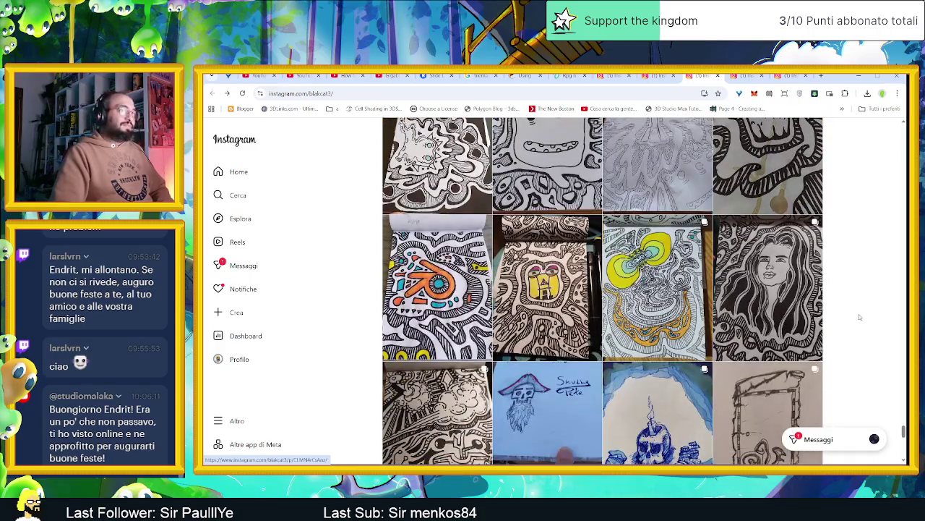
{"action": "scroll", "coordinate": [860, 301], "scroll_direction": "down", "scroll_amount": 1}
{"action": "scroll", "coordinate": [861, 302], "scroll_direction": "down", "scroll_amount": 1}
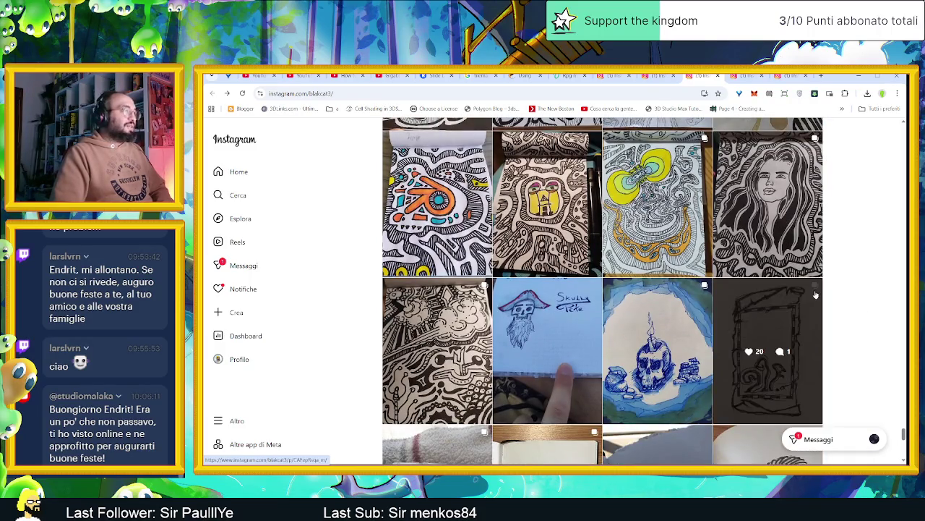
{"action": "scroll", "coordinate": [862, 282], "scroll_direction": "down", "scroll_amount": 1}
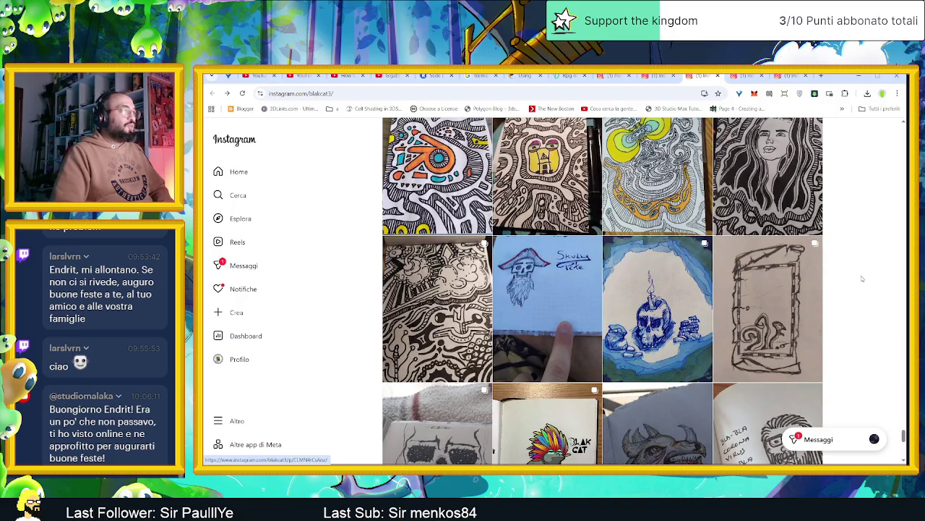
{"action": "scroll", "coordinate": [860, 278], "scroll_direction": "down", "scroll_amount": 1}
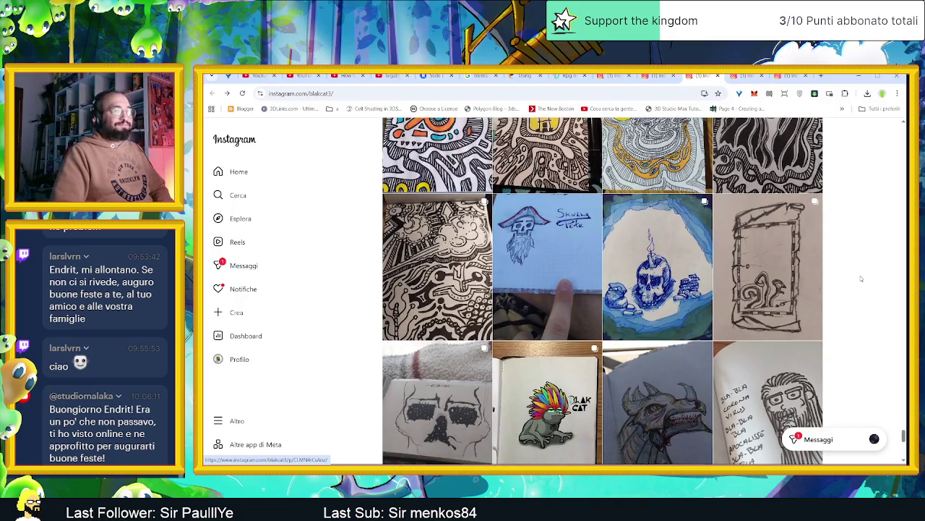
{"action": "scroll", "coordinate": [861, 279], "scroll_direction": "down", "scroll_amount": 1}
{"action": "scroll", "coordinate": [861, 278], "scroll_direction": "down", "scroll_amount": 1}
{"action": "scroll", "coordinate": [861, 278], "scroll_direction": "down", "scroll_amount": 1}
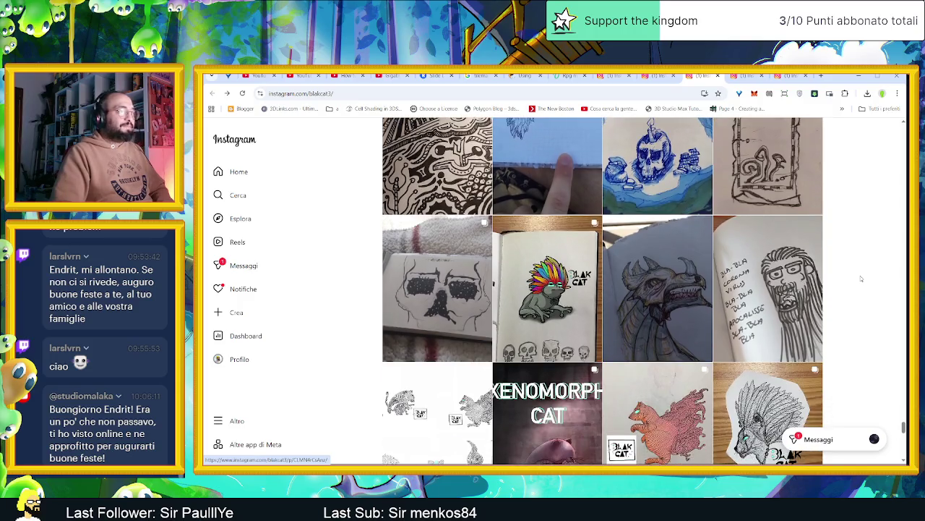
{"action": "scroll", "coordinate": [861, 279], "scroll_direction": "down", "scroll_amount": 1}
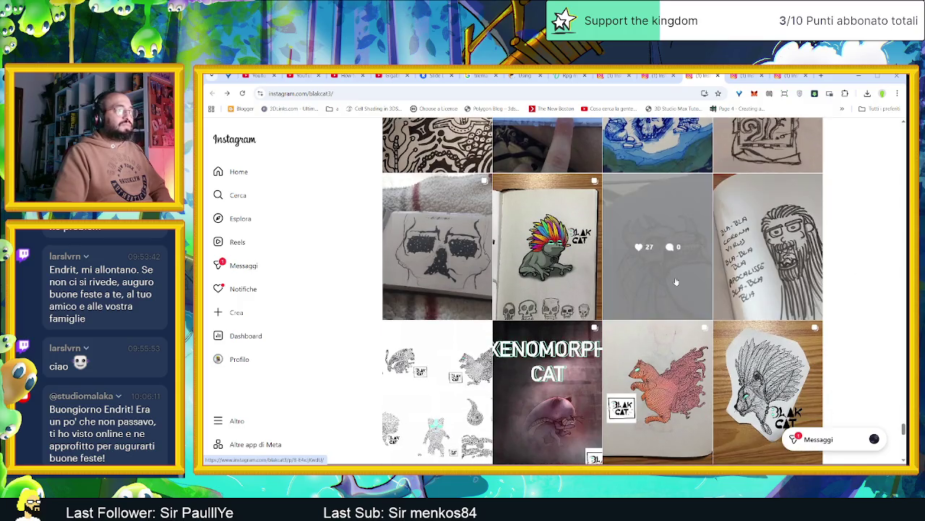
{"action": "left_click", "coordinate": [657, 246]}
{"action": "left_click", "coordinate": [884, 266]}
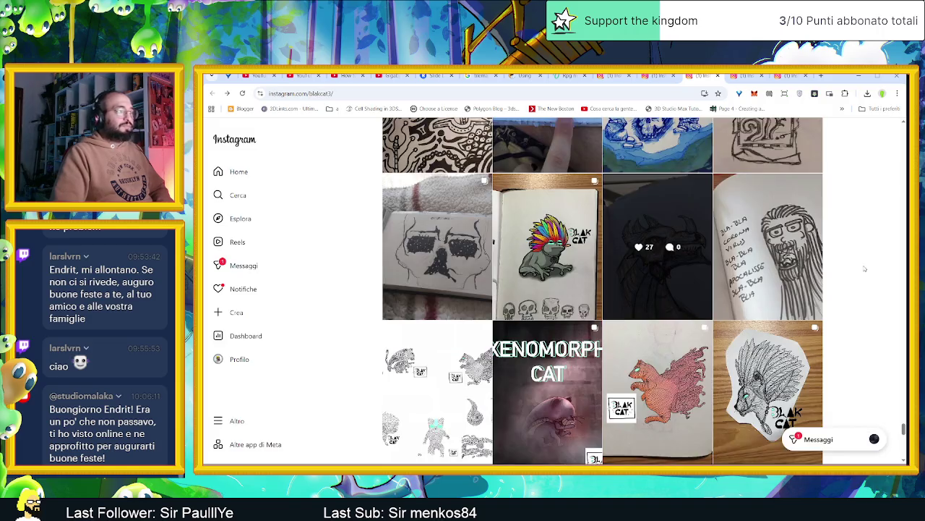
- View the Xenomorph Cat post, flipping through its images to the plain cat sketch
{"action": "scroll", "coordinate": [860, 285], "scroll_direction": "down", "scroll_amount": 2}
{"action": "scroll", "coordinate": [860, 285], "scroll_direction": "down", "scroll_amount": 1}
{"action": "scroll", "coordinate": [860, 285], "scroll_direction": "down", "scroll_amount": 1}
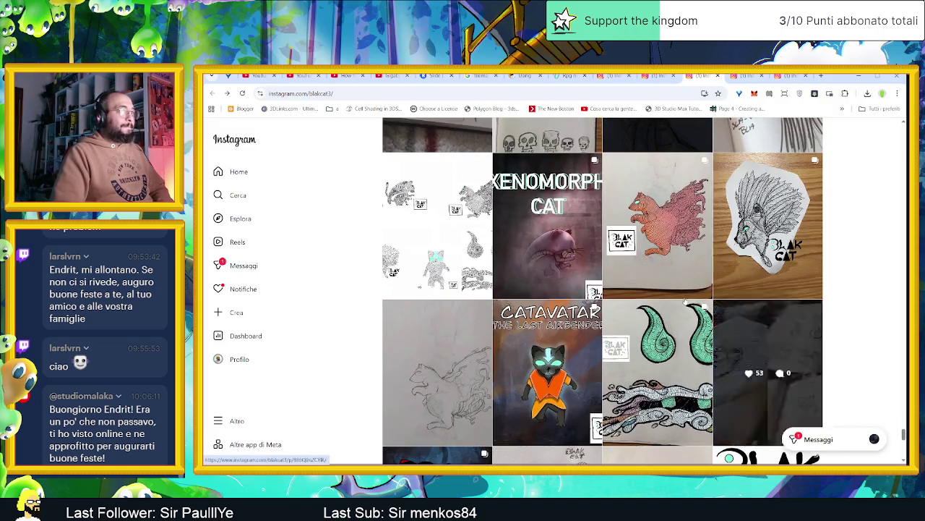
{"action": "left_click", "coordinate": [548, 232]}
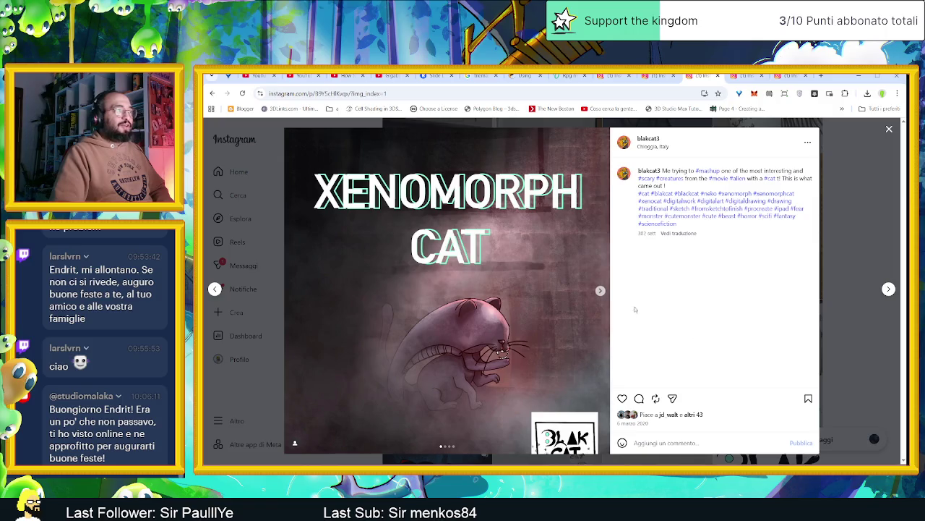
{"action": "left_click", "coordinate": [600, 292]}
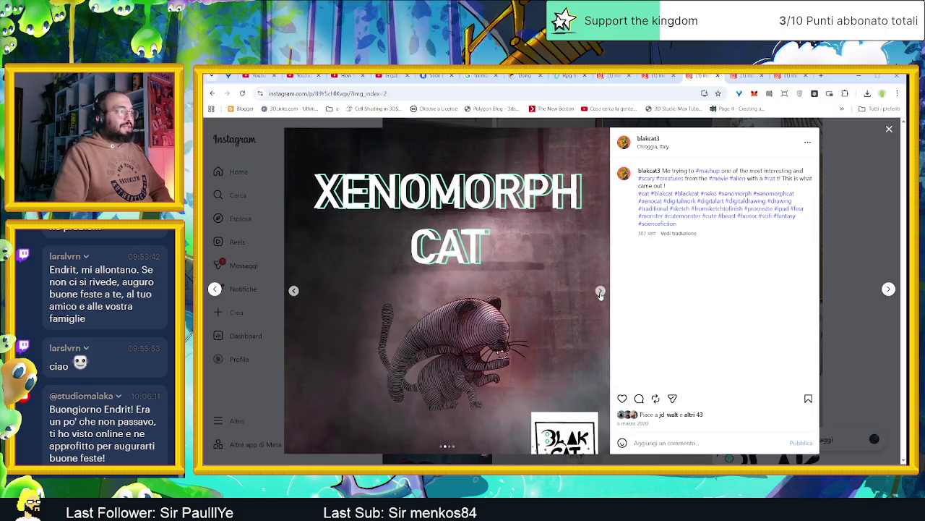
{"action": "left_click", "coordinate": [600, 291]}
{"action": "left_click", "coordinate": [600, 292]}
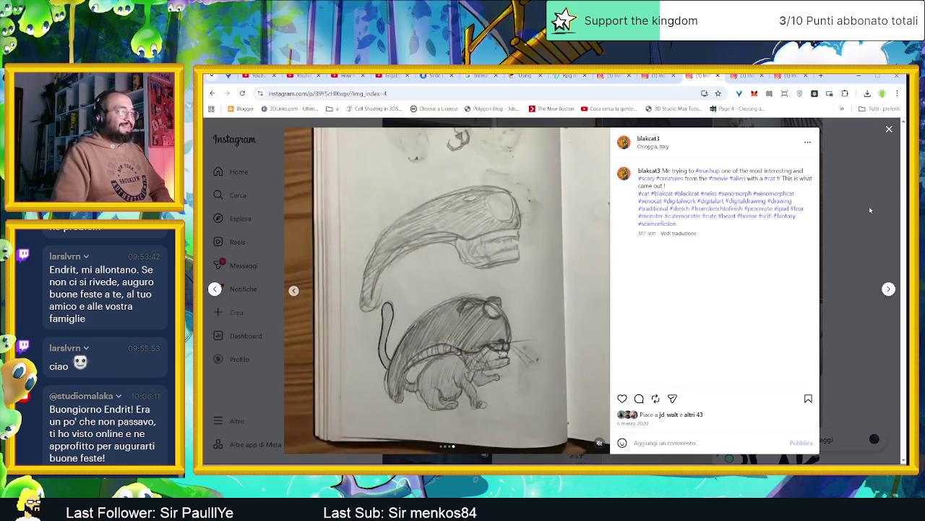
{"action": "left_click", "coordinate": [869, 206]}
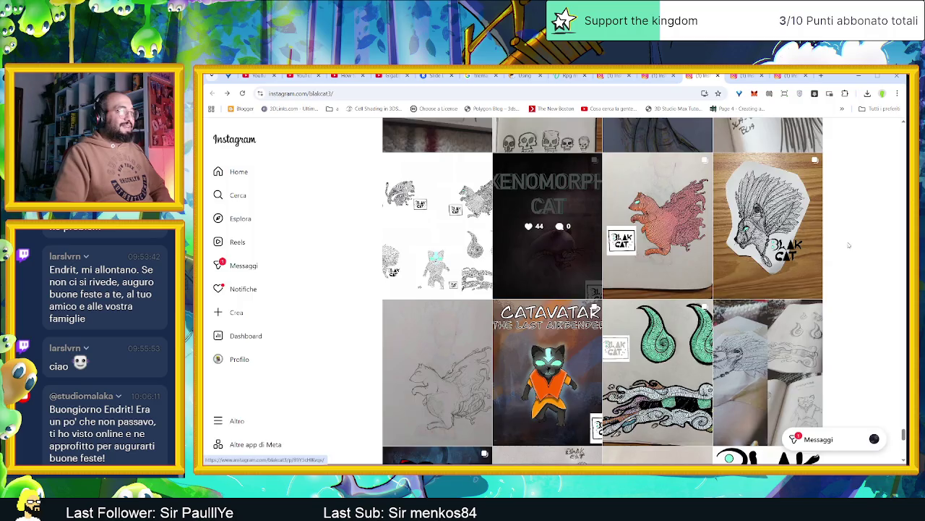
- Scroll further and view the Hellcat drawing post, then close it
{"action": "scroll", "coordinate": [826, 282], "scroll_direction": "down", "scroll_amount": 1}
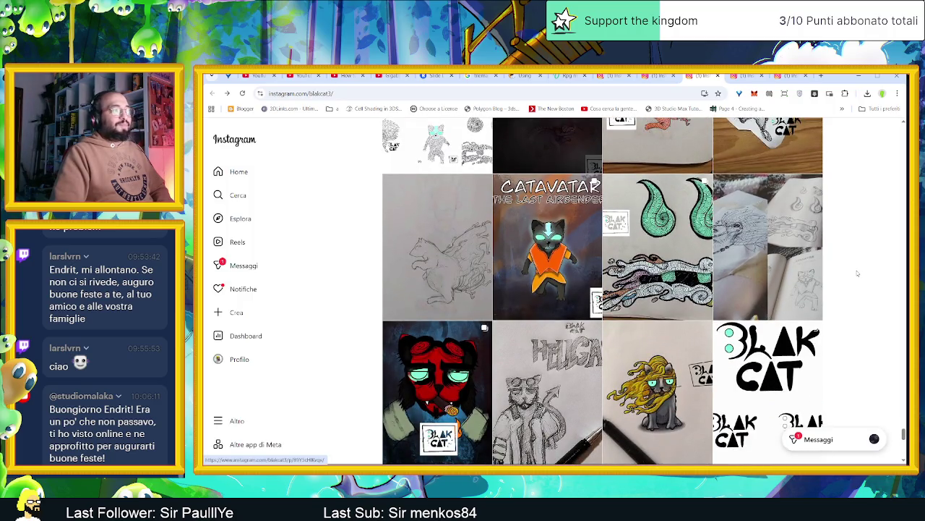
{"action": "scroll", "coordinate": [858, 274], "scroll_direction": "down", "scroll_amount": 1}
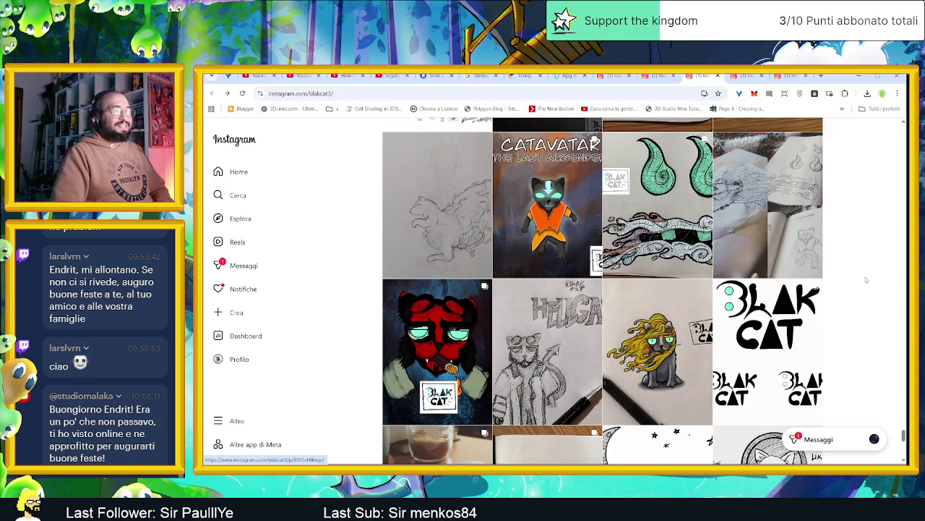
{"action": "scroll", "coordinate": [867, 280], "scroll_direction": "down", "scroll_amount": 1}
{"action": "scroll", "coordinate": [867, 279], "scroll_direction": "down", "scroll_amount": 2}
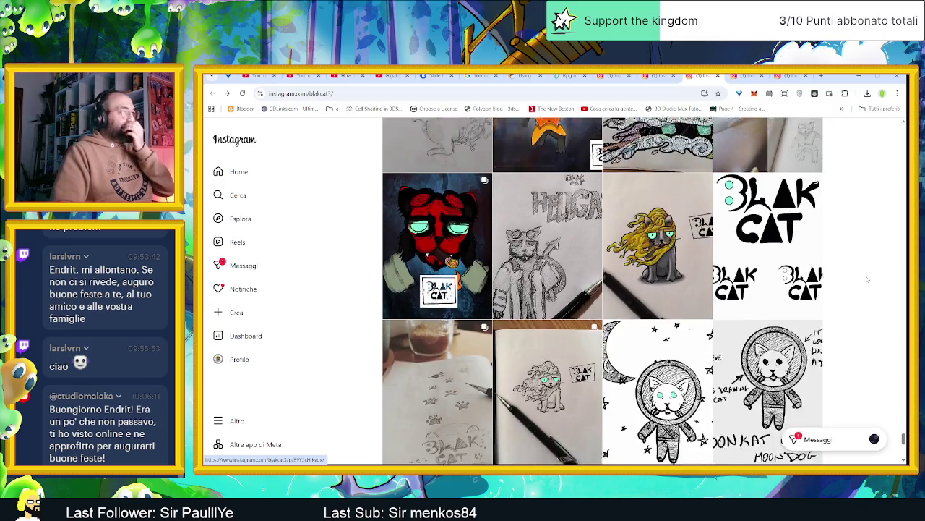
{"action": "left_click", "coordinate": [547, 217]}
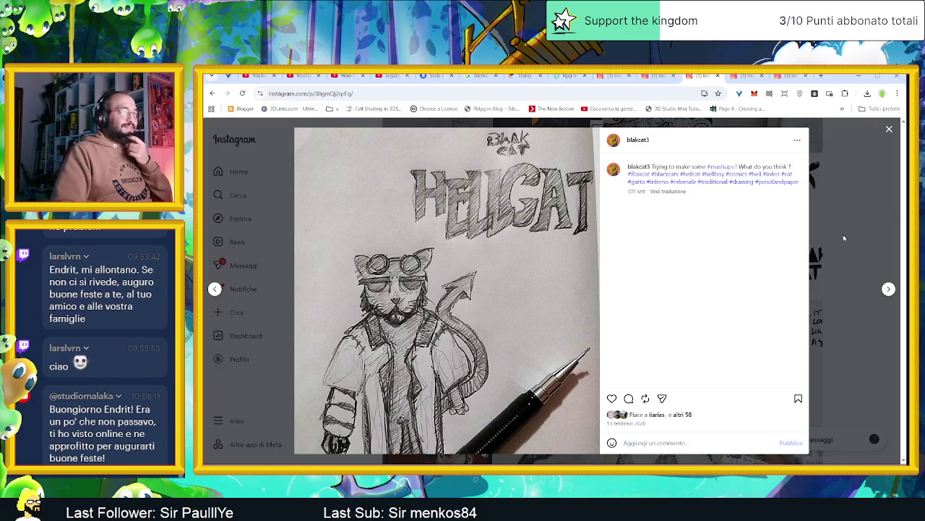
{"action": "left_click", "coordinate": [842, 238]}
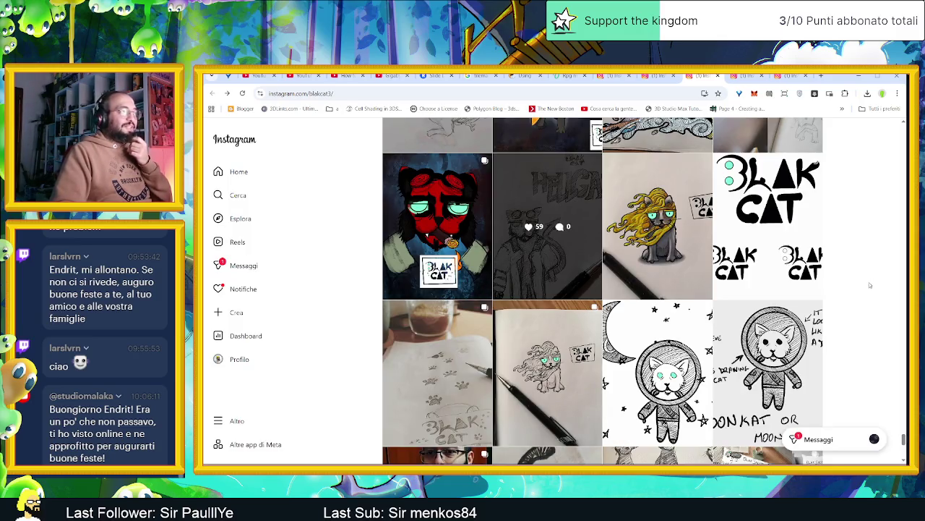
- Scroll to the profile footer and minimize the browser
{"action": "scroll", "coordinate": [870, 284], "scroll_direction": "down", "scroll_amount": 2}
{"action": "scroll", "coordinate": [868, 296], "scroll_direction": "down", "scroll_amount": 3}
{"action": "scroll", "coordinate": [866, 311], "scroll_direction": "down", "scroll_amount": 1}
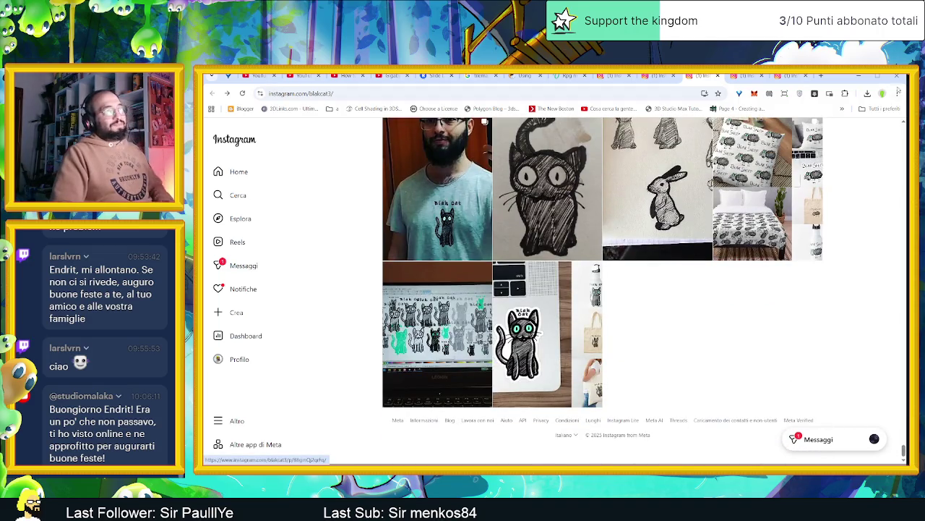
{"action": "left_click", "coordinate": [859, 79]}
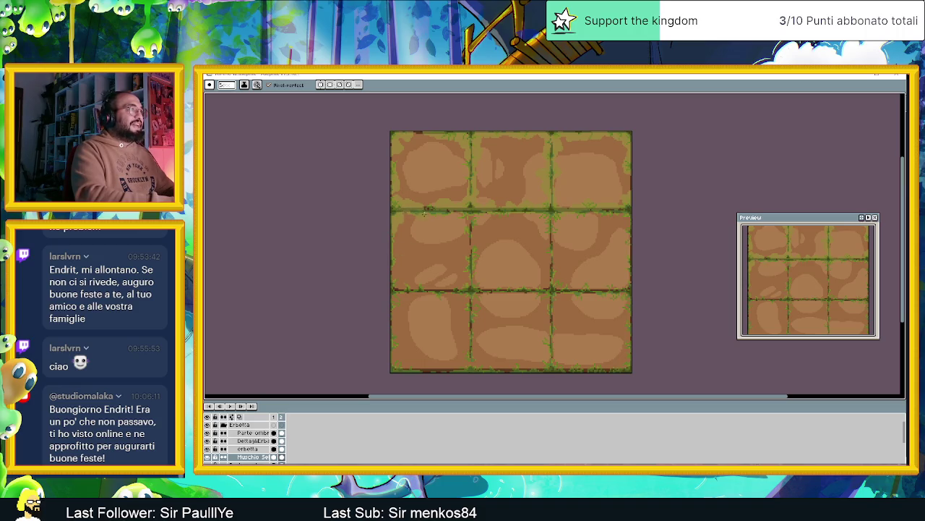
- Paint a green grass stroke along the tileset's bottom border
{"action": "mouse_move", "coordinate": [396, 289]}
{"action": "left_mouse_down"}
{"action": "mouse_move", "coordinate": [550, 292]}
{"action": "mouse_move", "coordinate": [549, 243]}
{"action": "mouse_move", "coordinate": [528, 211]}
{"action": "mouse_move", "coordinate": [502, 211]}
{"action": "left_mouse_up"}
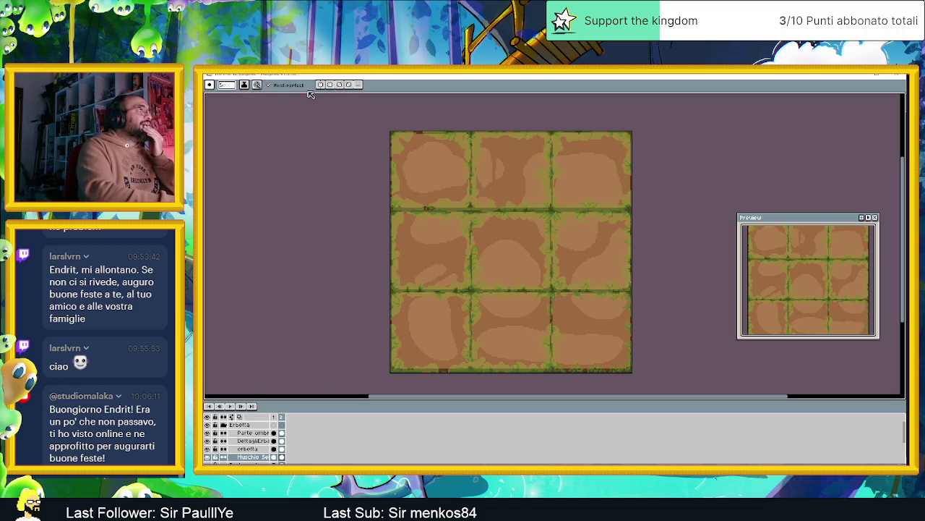
- Enable brush Dynamics so Size follows pen Pressure
{"action": "left_click", "coordinate": [246, 86]}
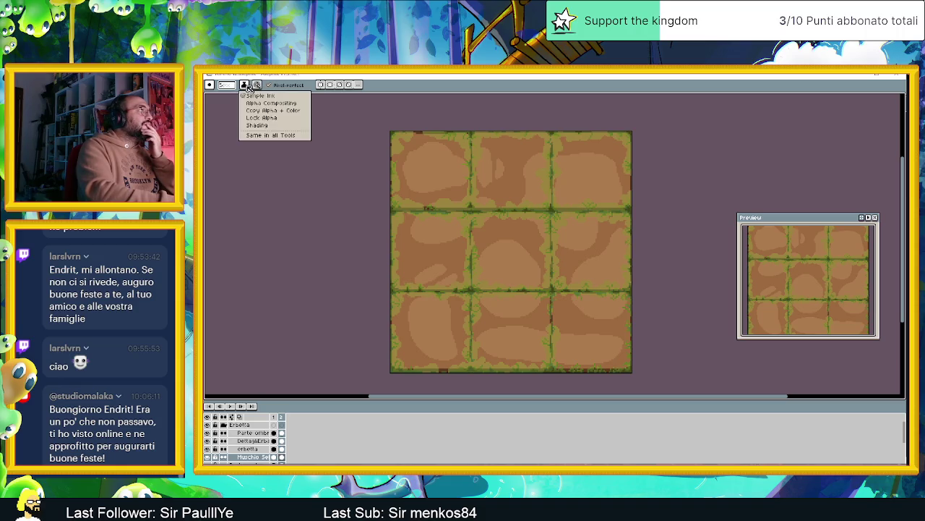
{"action": "left_click", "coordinate": [248, 85]}
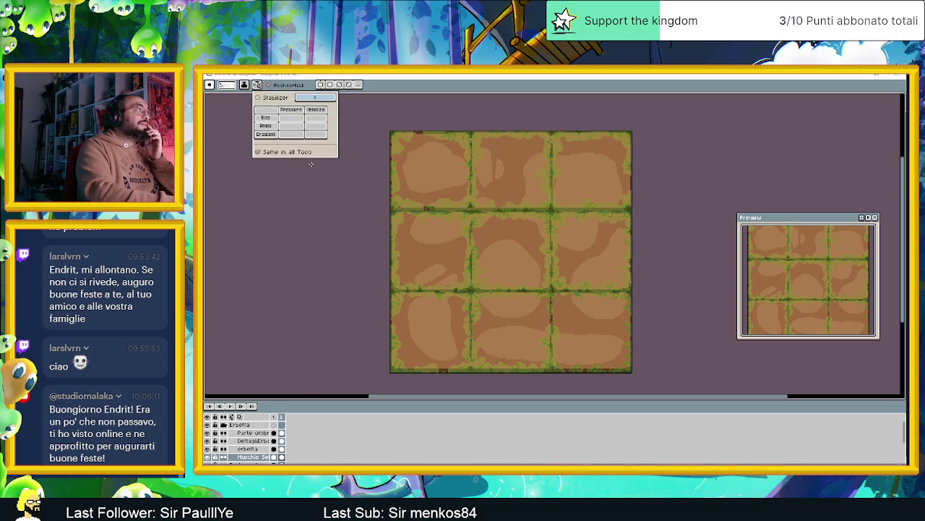
{"action": "left_click", "coordinate": [265, 117]}
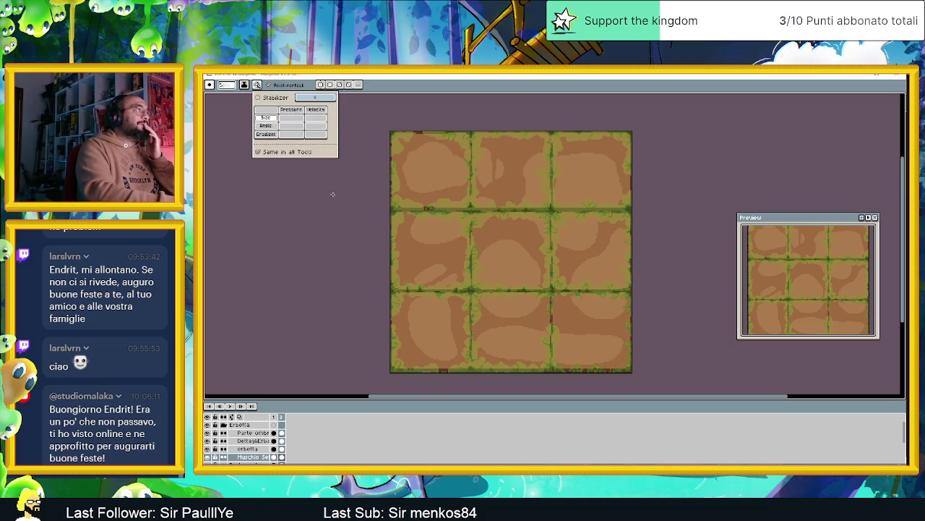
{"action": "left_click", "coordinate": [293, 118]}
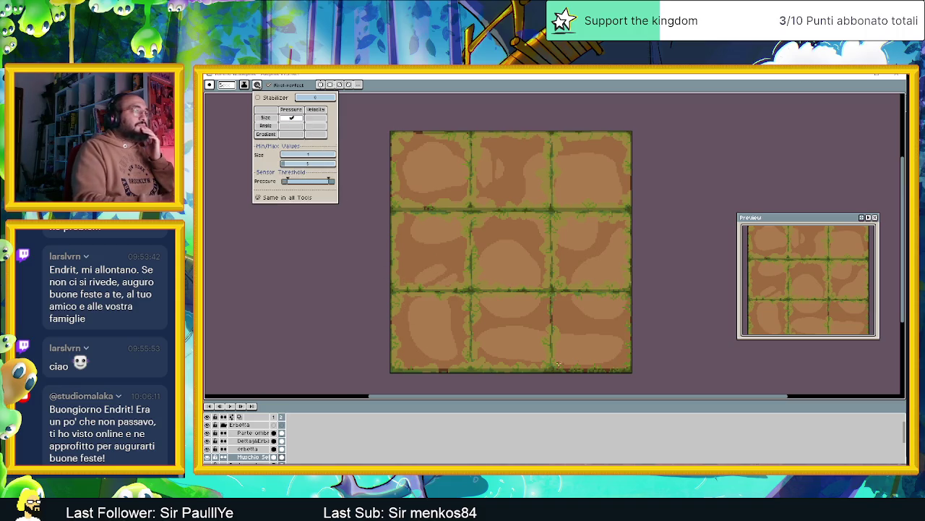
{"action": "left_click", "coordinate": [575, 365]}
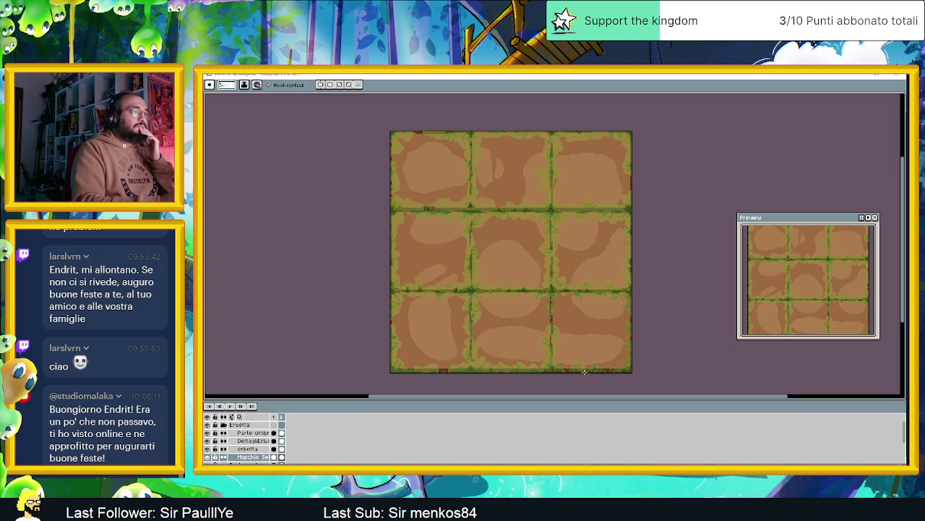
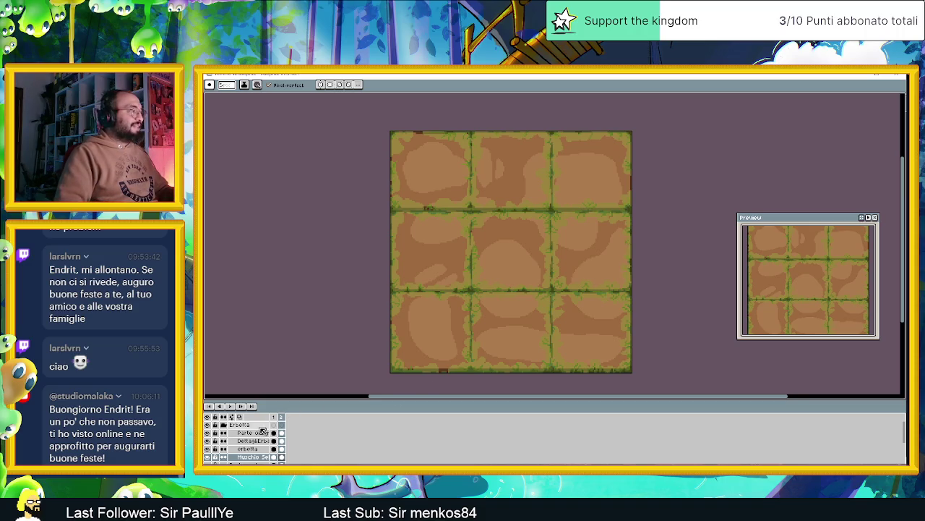
- Hide the dark shadow-line layer and preview a blur-9x9 convolution matrix without applying it
{"action": "left_click", "coordinate": [207, 434]}
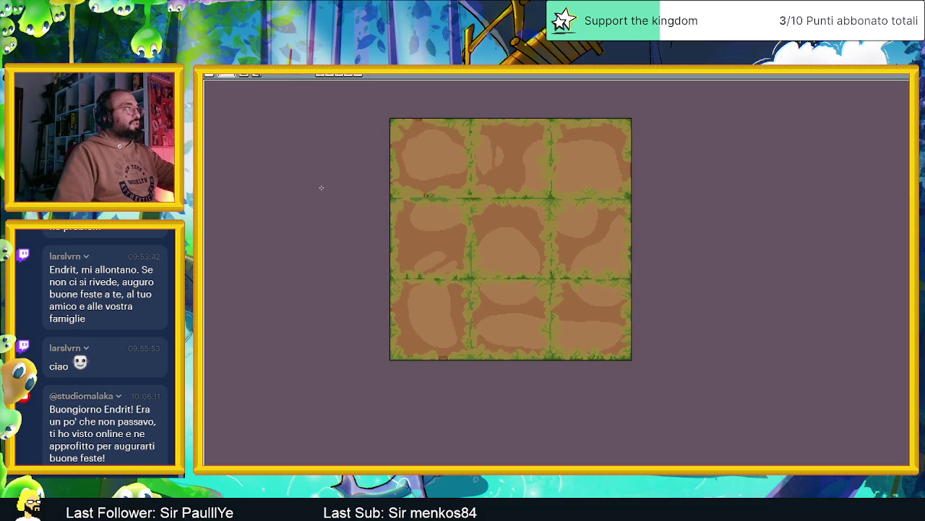
{"action": "key", "text": "ctrl+m"}
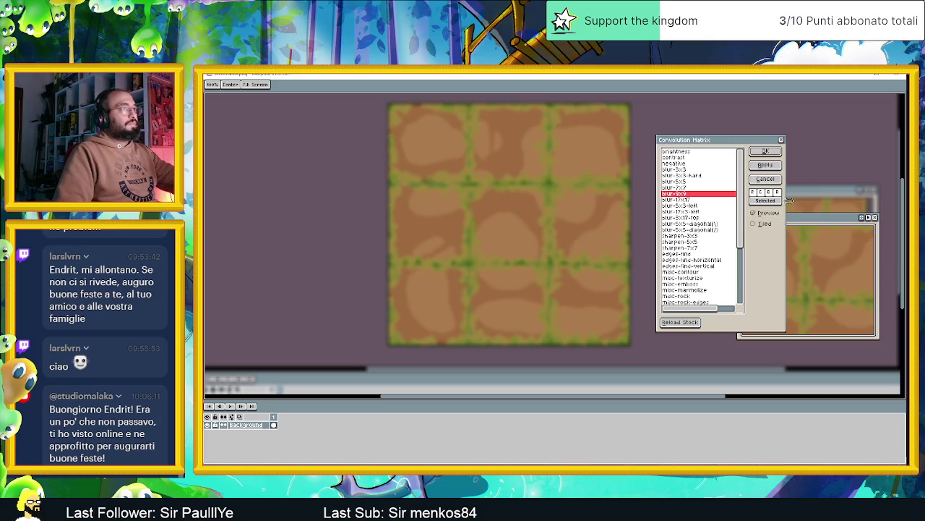
{"action": "left_click", "coordinate": [782, 138]}
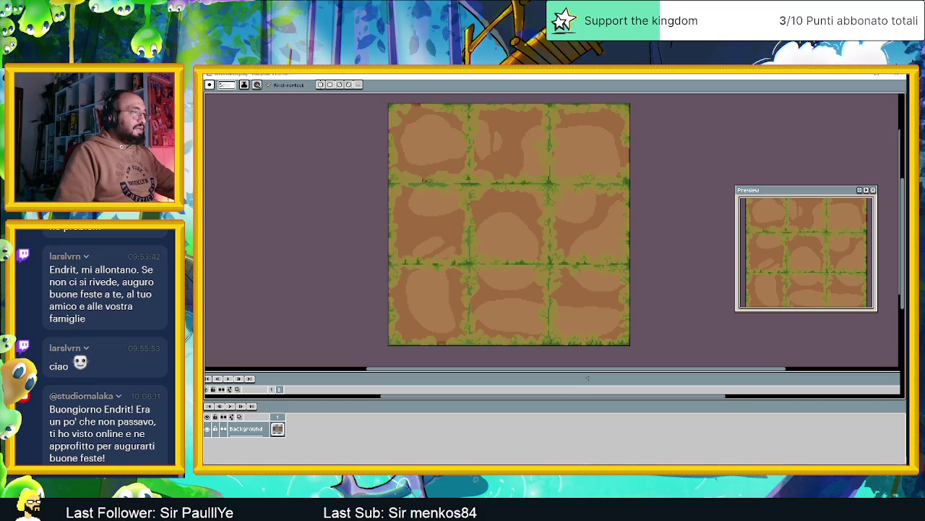
- Narrow the editor, preview the tiles, check the Background layer properties, and restore down the window
{"action": "left_click_drag", "start_coordinate": [591, 391], "coordinate": [584, 400]}
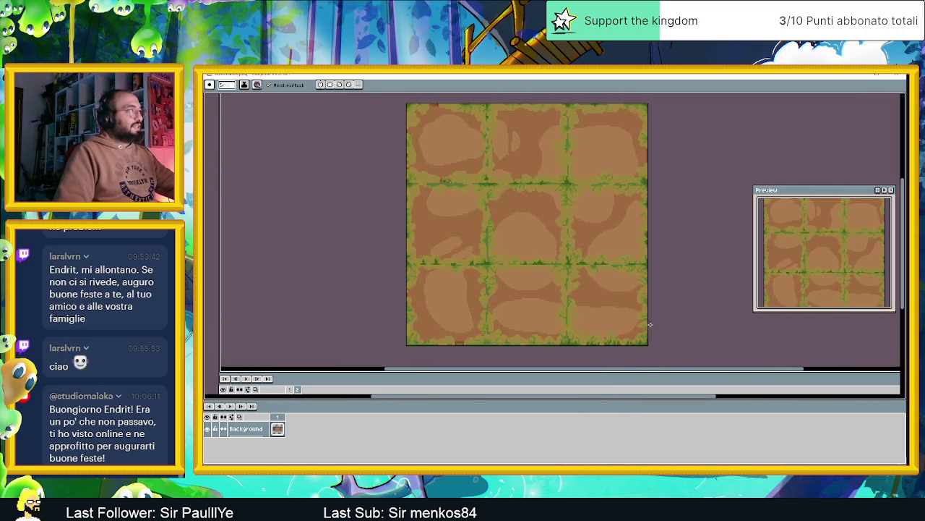
{"action": "key", "text": "F7"}
{"action": "key", "text": "F7"}
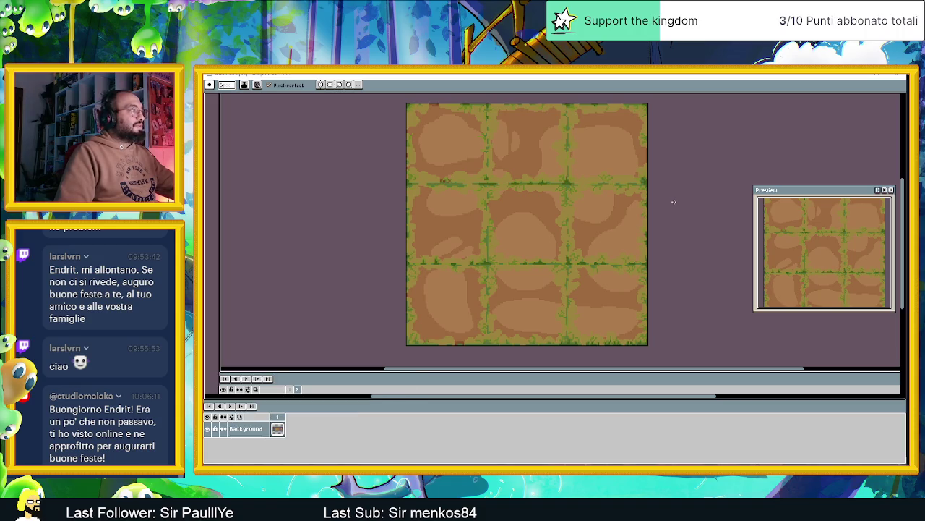
{"action": "key", "text": "shift+p"}
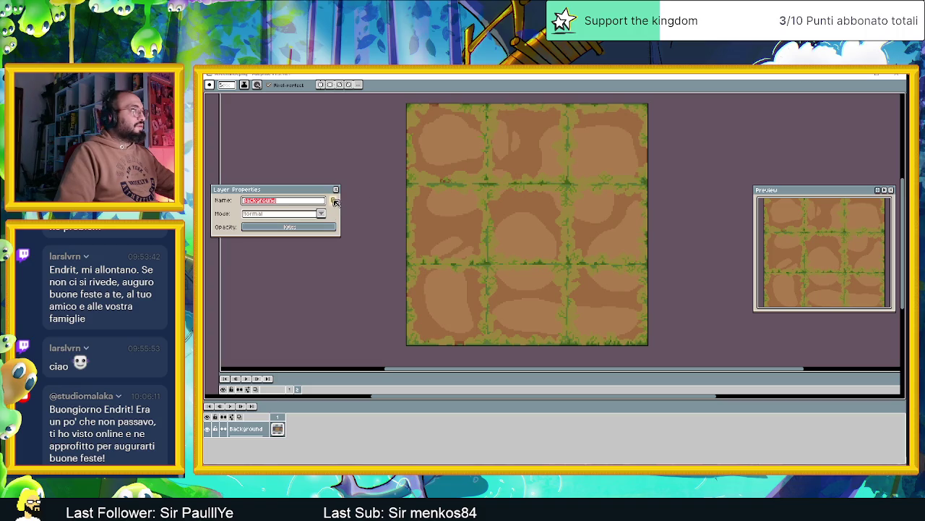
{"action": "left_click", "coordinate": [335, 189]}
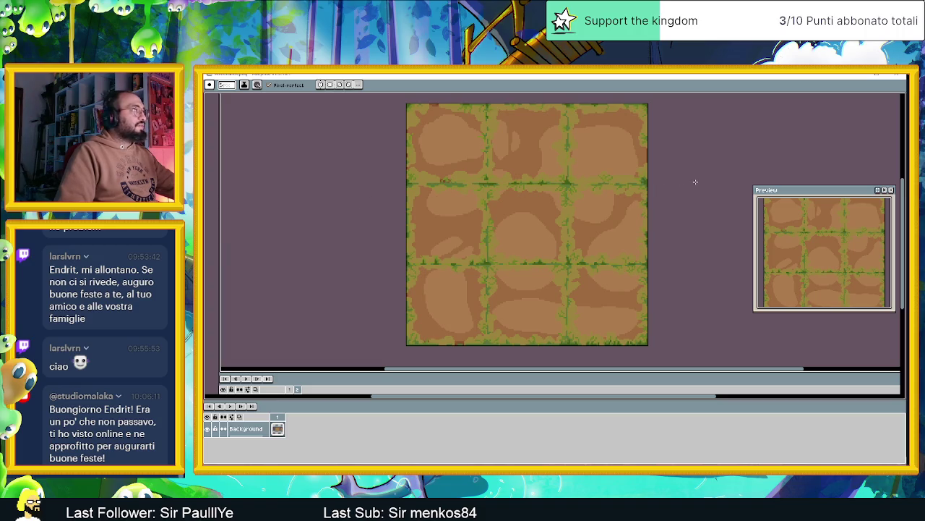
{"action": "left_click", "coordinate": [405, 78]}
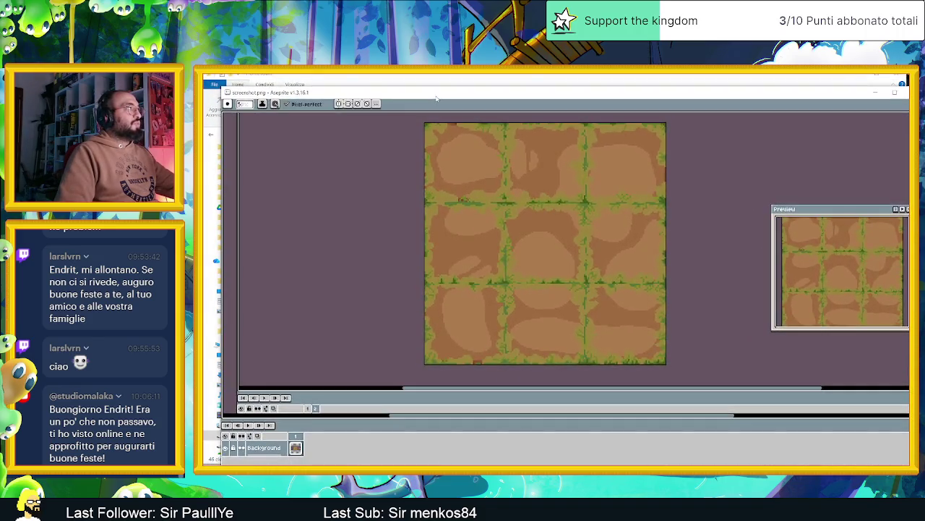
{"action": "right_click", "coordinate": [435, 96]}
- Dismiss the window menu, open and close the Start menu, and switch to Chrome
{"action": "left_click", "coordinate": [422, 97]}
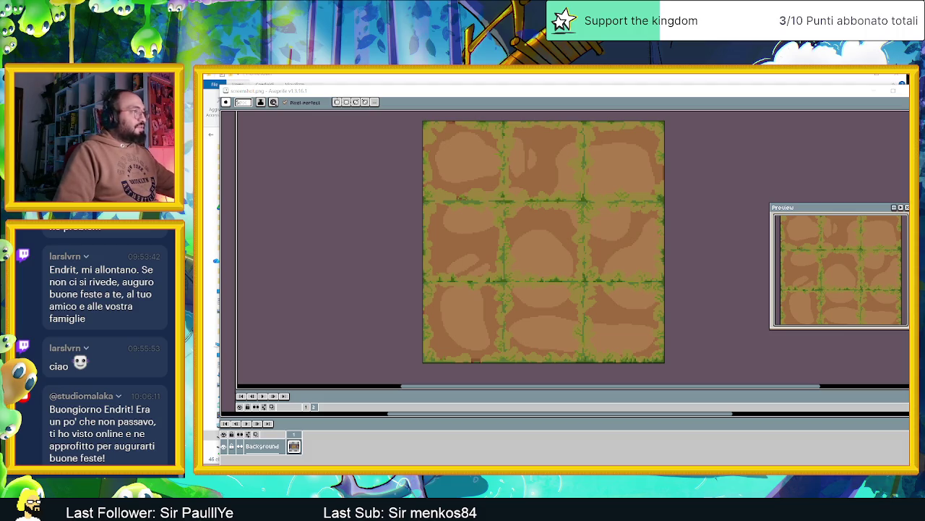
{"action": "key", "text": "super"}
{"action": "key", "text": "super"}
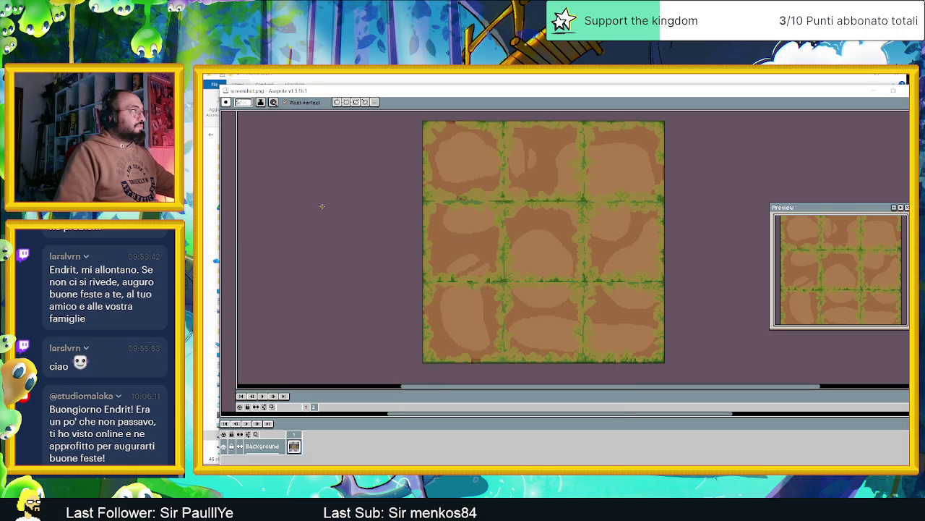
{"action": "key", "text": "ctrl+Escape"}
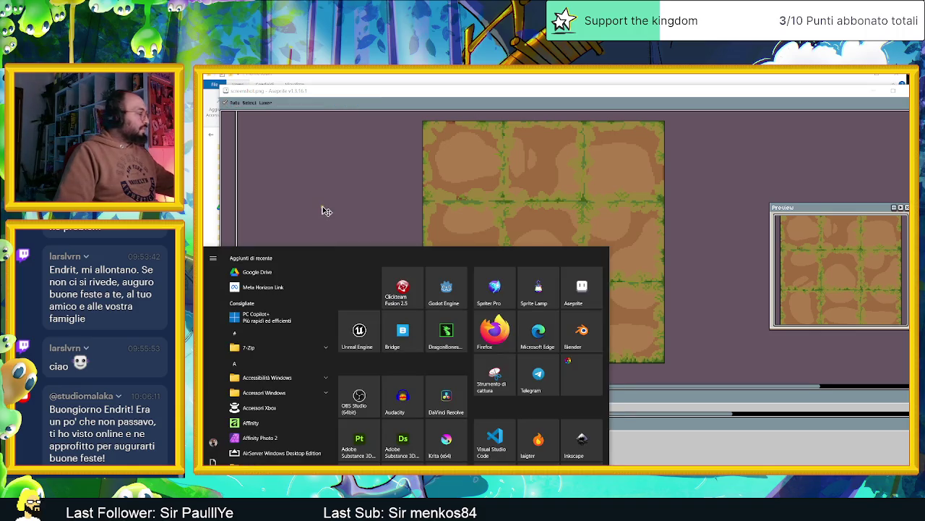
{"action": "left_click", "coordinate": [323, 207]}
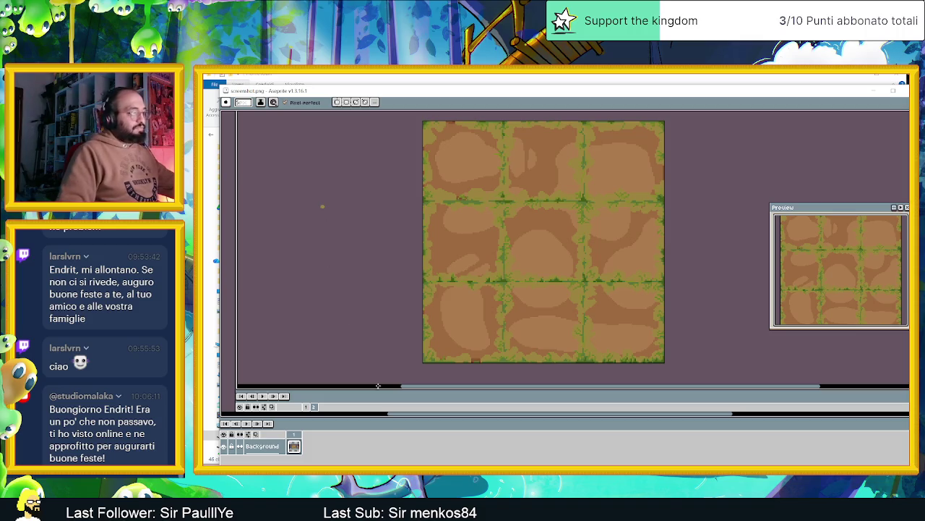
{"action": "key", "text": "alt+Tab"}
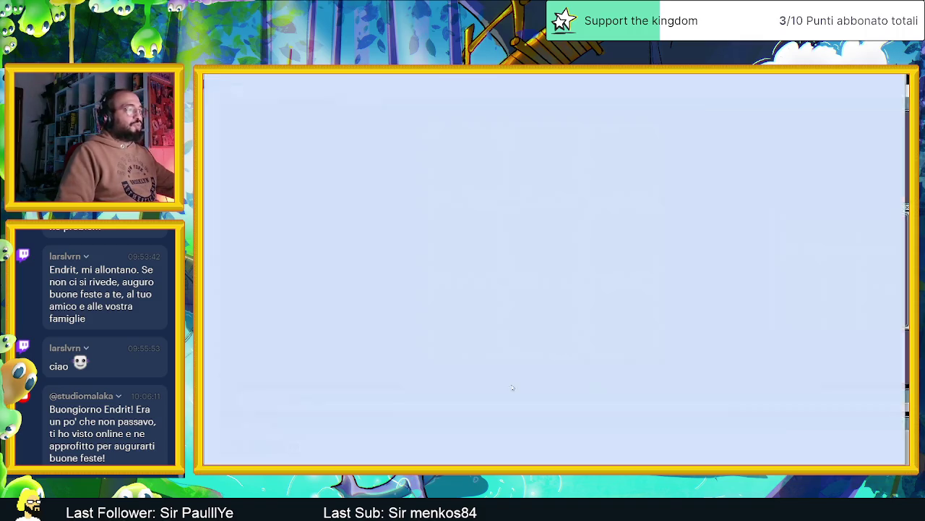
- Search Google in a new tab for 'aseprite exit advanced mode'
{"action": "left_click", "coordinate": [822, 77]}
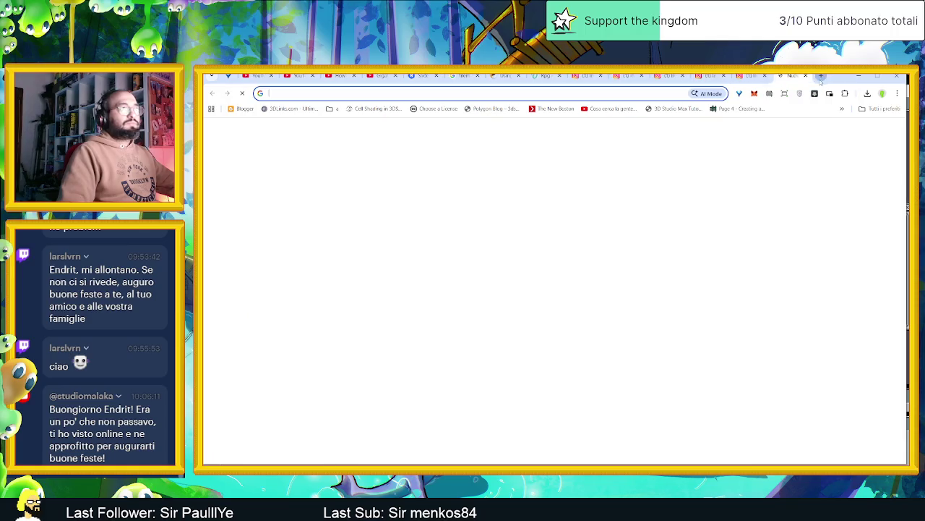
{"action": "type", "text": "e"}
{"action": "key", "text": "BackSpace"}
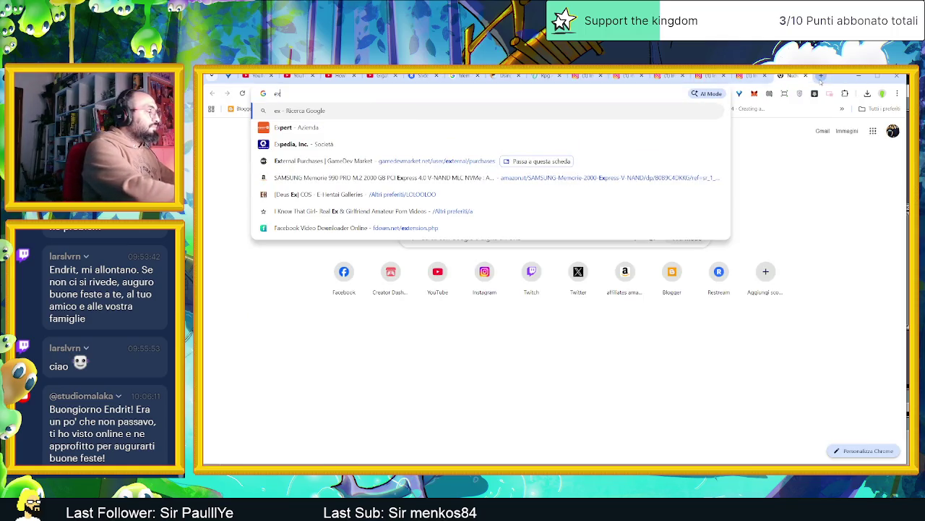
{"action": "type", "text": "aseprite exit"}
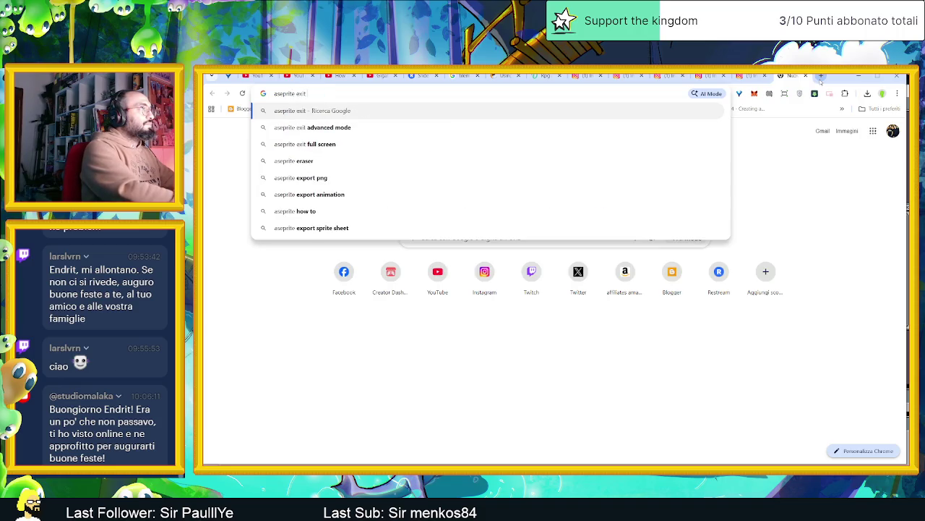
{"action": "key", "text": "Down"}
{"action": "key", "text": "Return"}
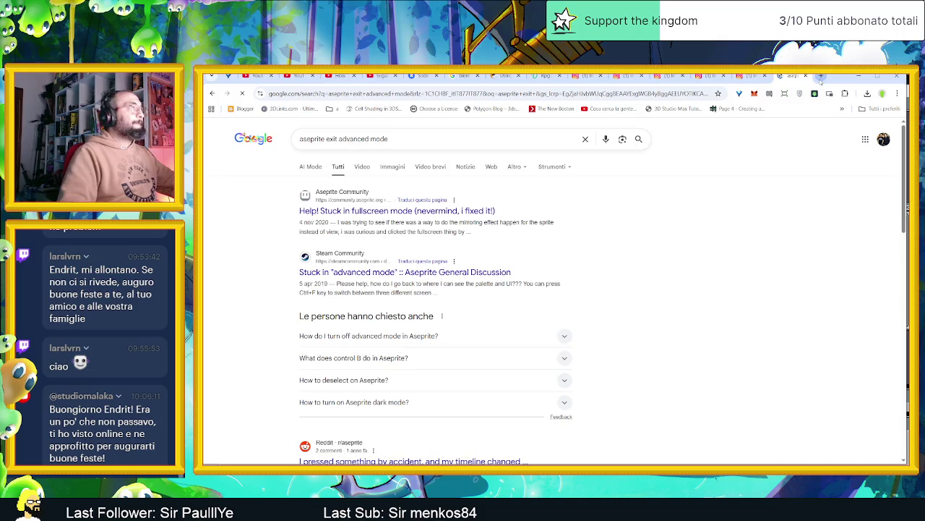
- Read the community.aseprite.org thread on stuck fullscreen mode, then return to Aseprite
{"action": "left_click", "coordinate": [463, 214]}
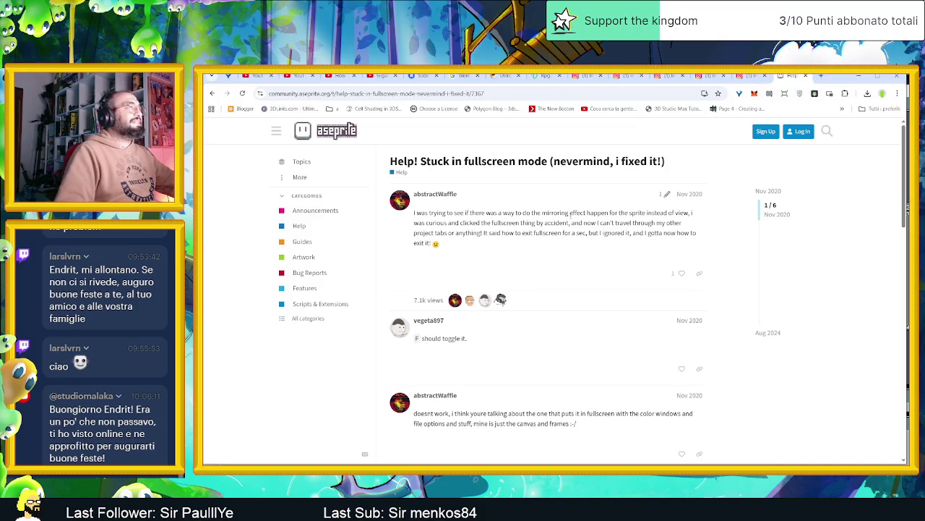
{"action": "scroll", "coordinate": [601, 246], "scroll_direction": "down", "scroll_amount": 2}
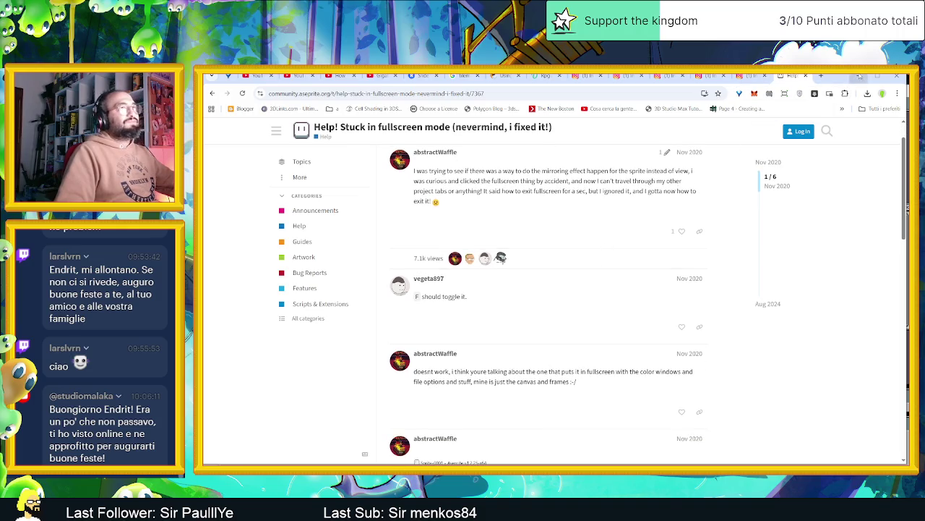
{"action": "left_click", "coordinate": [858, 76]}
{"action": "left_click_drag", "start_coordinate": [658, 91], "coordinate": [665, 118]}
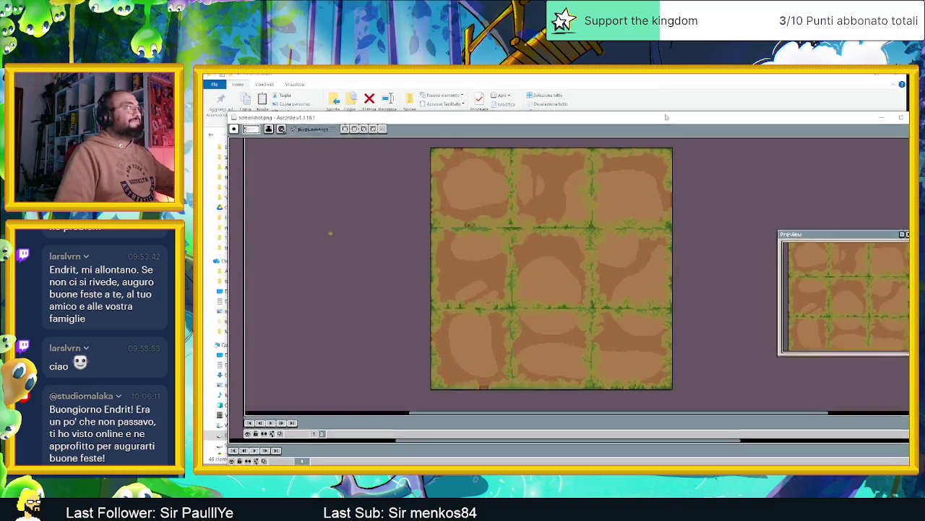
- Maximize Aseprite, restore its full interface, and close screenshot.png without saving
{"action": "double_click", "coordinate": [666, 118]}
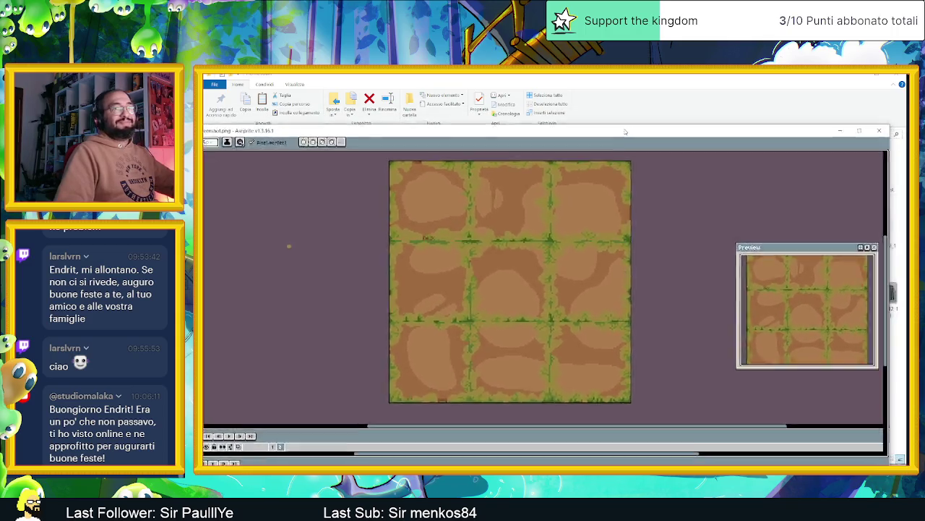
{"action": "key", "text": "ctrl+f"}
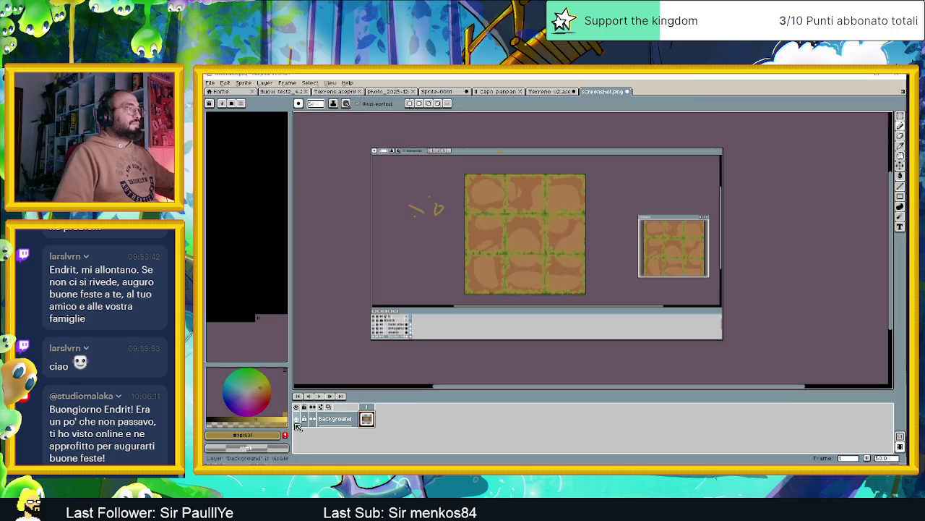
{"action": "left_click", "coordinate": [295, 419]}
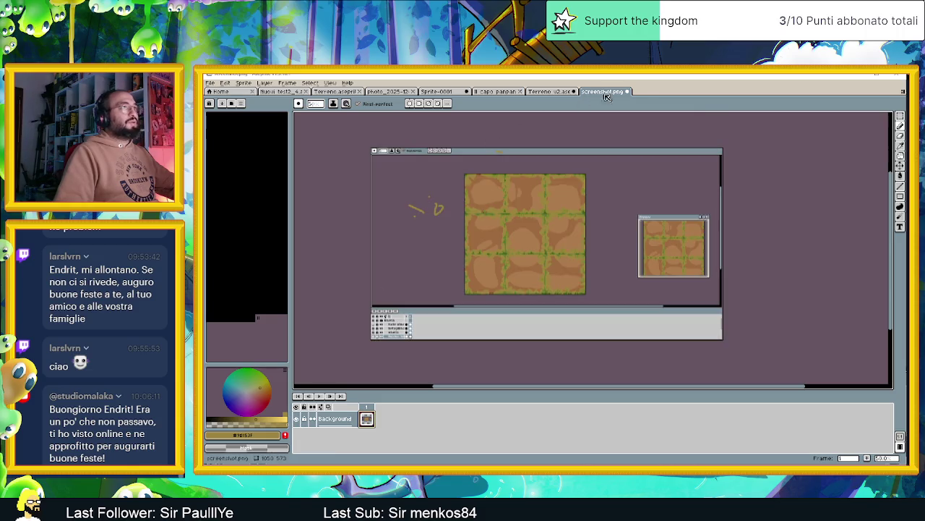
{"action": "left_click", "coordinate": [628, 92]}
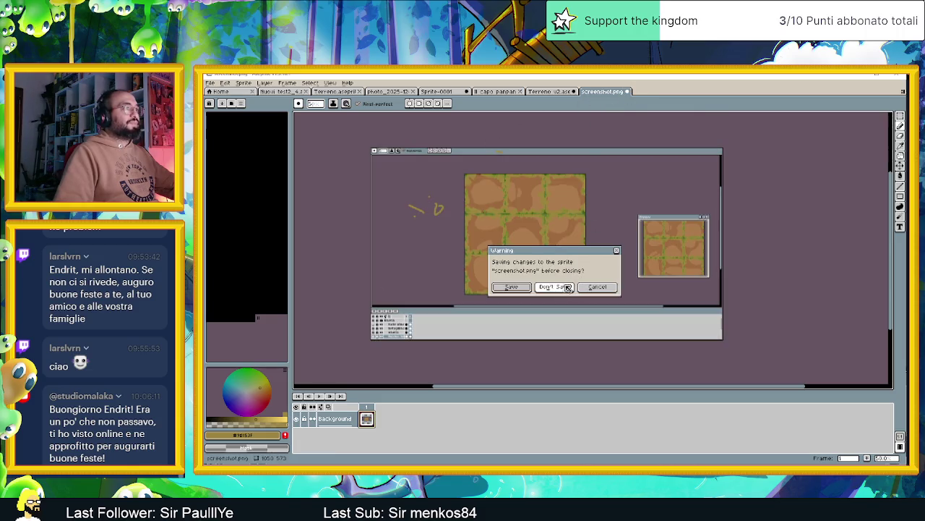
{"action": "left_click", "coordinate": [560, 287]}
- Save Terreno v2 and cycle the Ctrl+F layouts back to the full editor
{"action": "key", "text": "ctrl+s"}
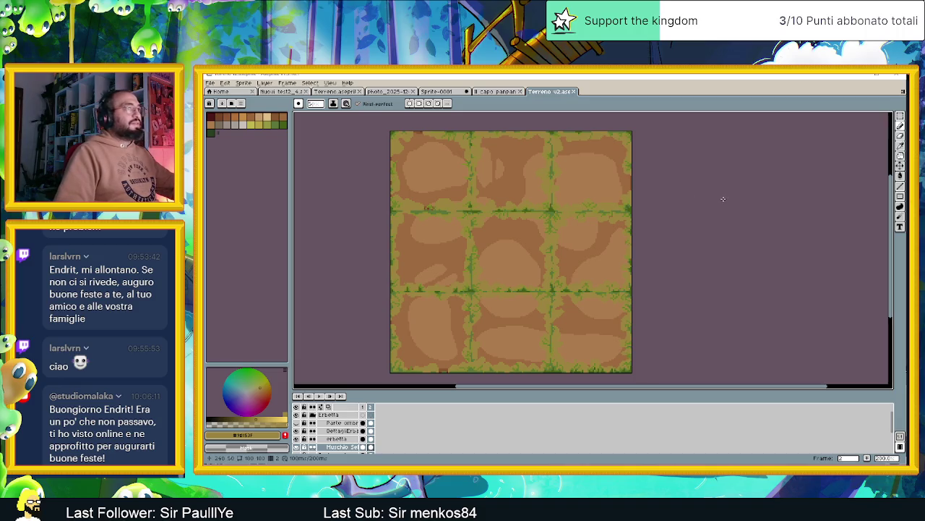
{"action": "key", "text": "ctrl+f"}
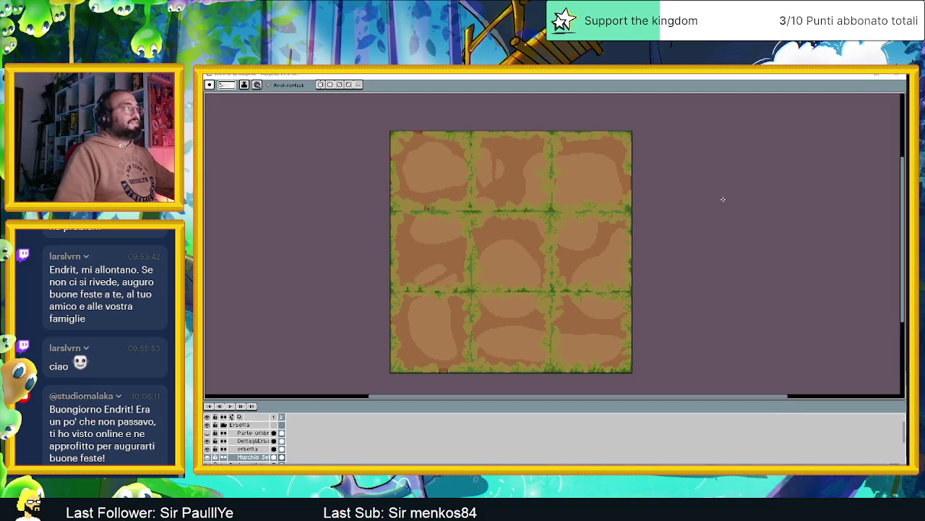
{"action": "key", "text": "ctrl+f"}
{"action": "key", "text": "ctrl+f"}
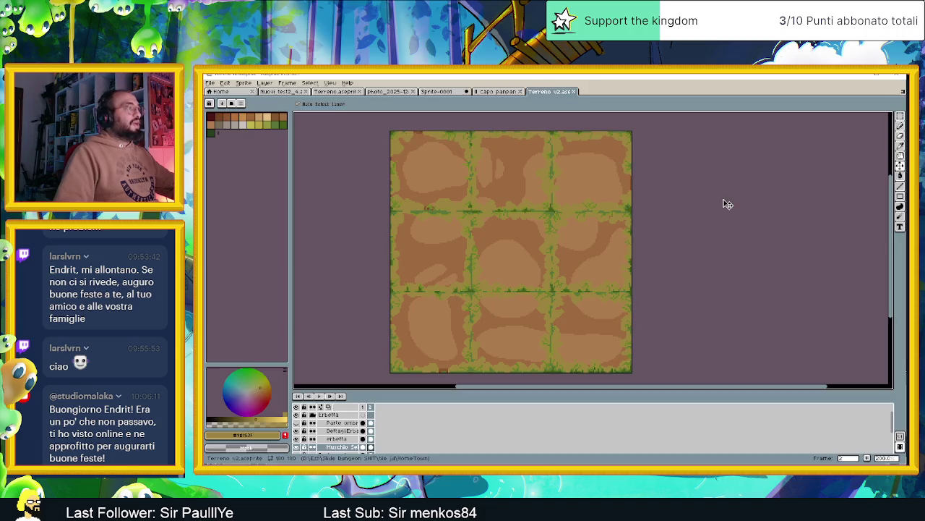
{"action": "key", "text": "ctrl+f"}
{"action": "key", "text": "ctrl+f"}
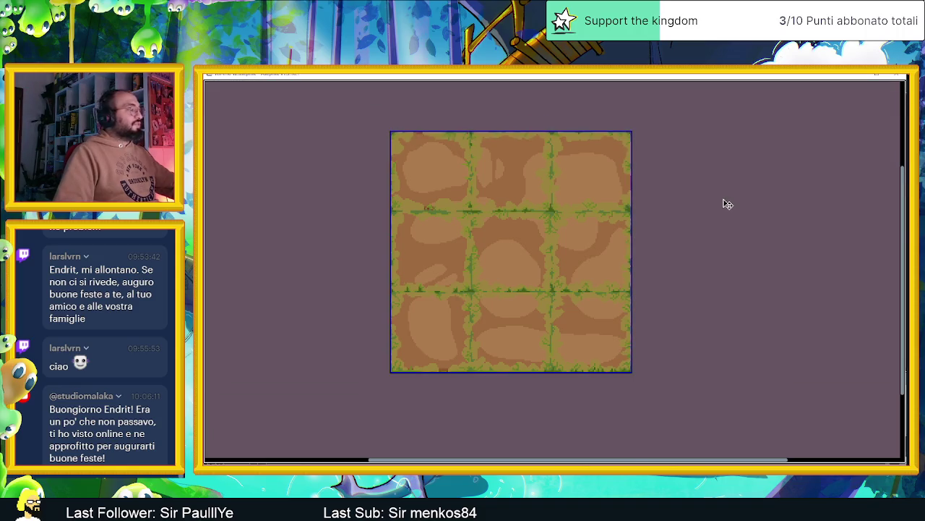
{"action": "key", "text": "ctrl+f"}
{"action": "key", "text": "ctrl+f"}
{"action": "key", "text": "ctrl+f"}
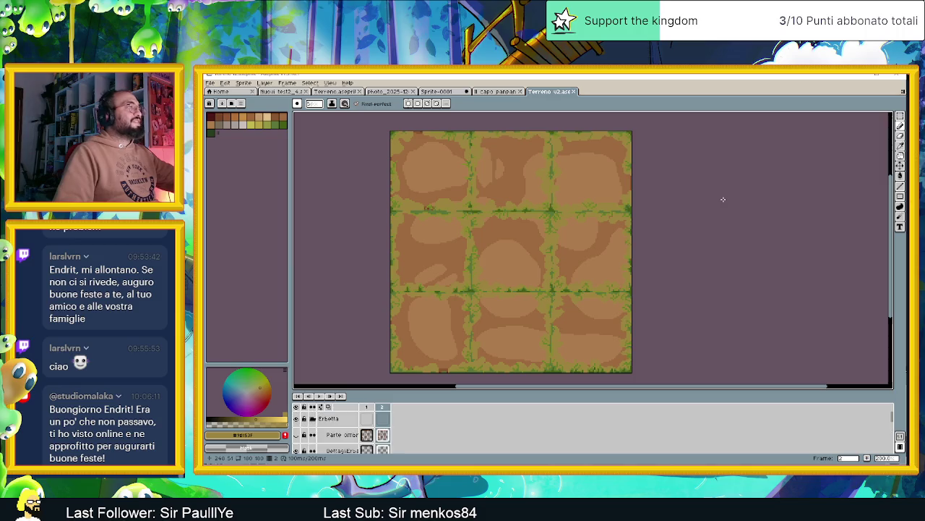
- Toggle the Muschio Selvaggio moss and Parte ombrosa shading layers off and on to compare
{"action": "scroll", "coordinate": [390, 434], "scroll_direction": "up", "scroll_amount": 3}
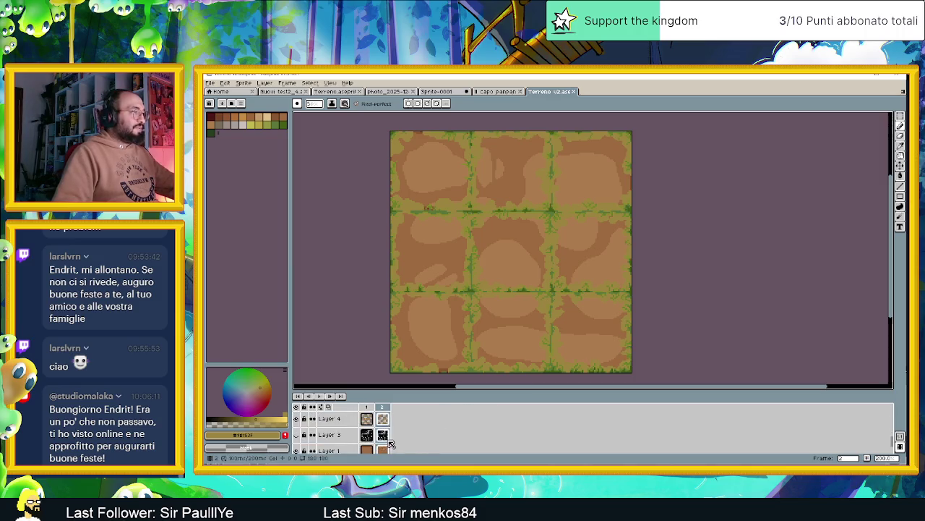
{"action": "scroll", "coordinate": [442, 439], "scroll_direction": "down", "scroll_amount": 2}
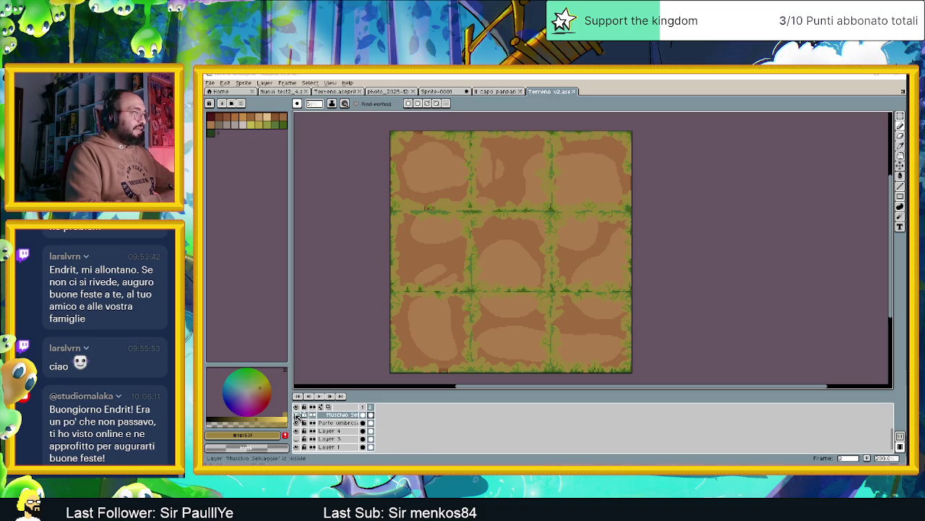
{"action": "left_click", "coordinate": [296, 415]}
{"action": "left_click", "coordinate": [296, 415]}
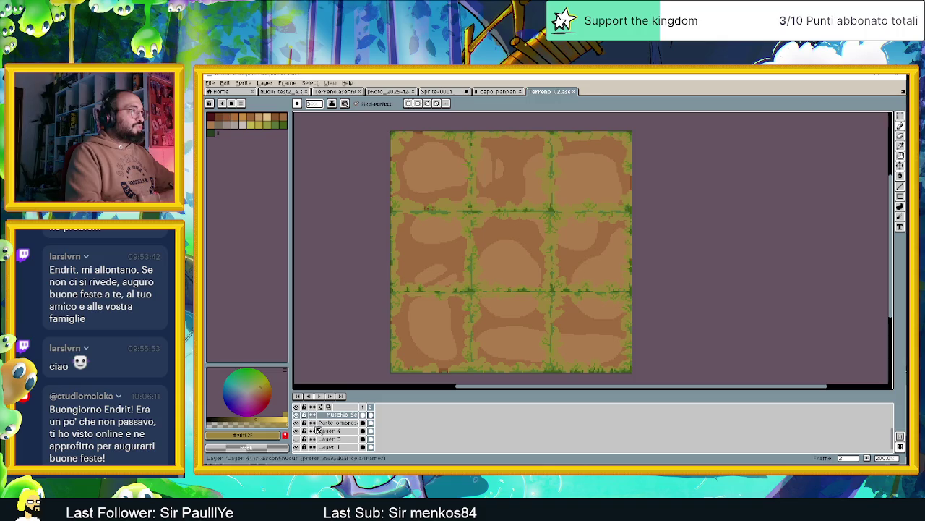
{"action": "left_click", "coordinate": [297, 423]}
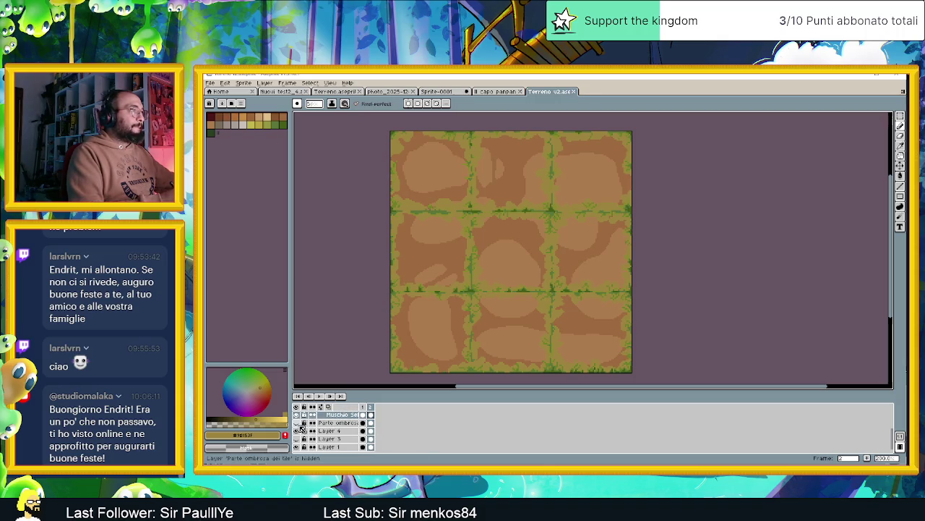
{"action": "left_click", "coordinate": [297, 423]}
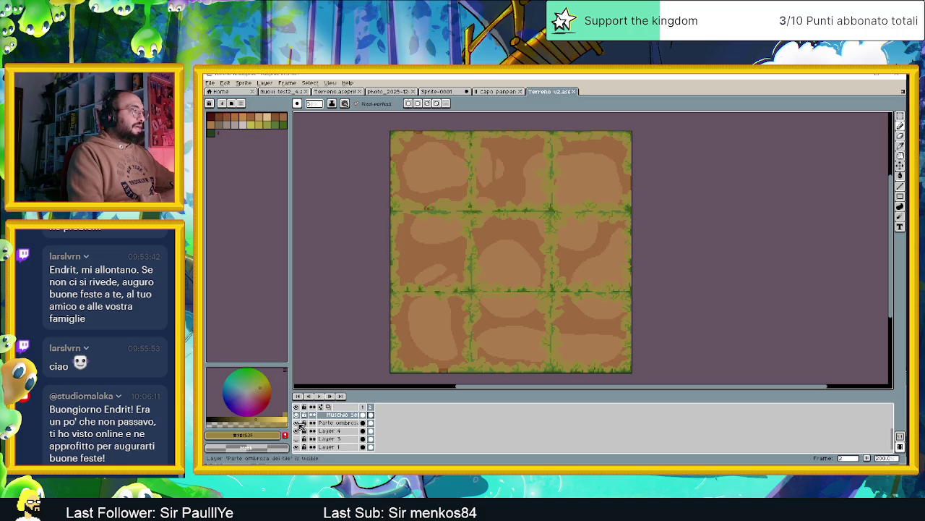
{"action": "left_click", "coordinate": [339, 423]}
{"action": "left_click", "coordinate": [297, 423]}
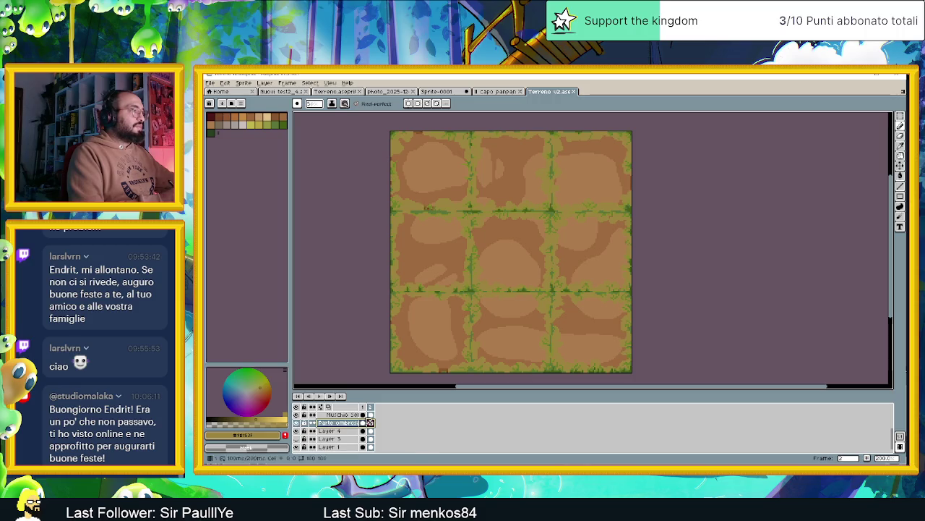
{"action": "left_click_drag", "start_coordinate": [892, 437], "coordinate": [898, 412]}
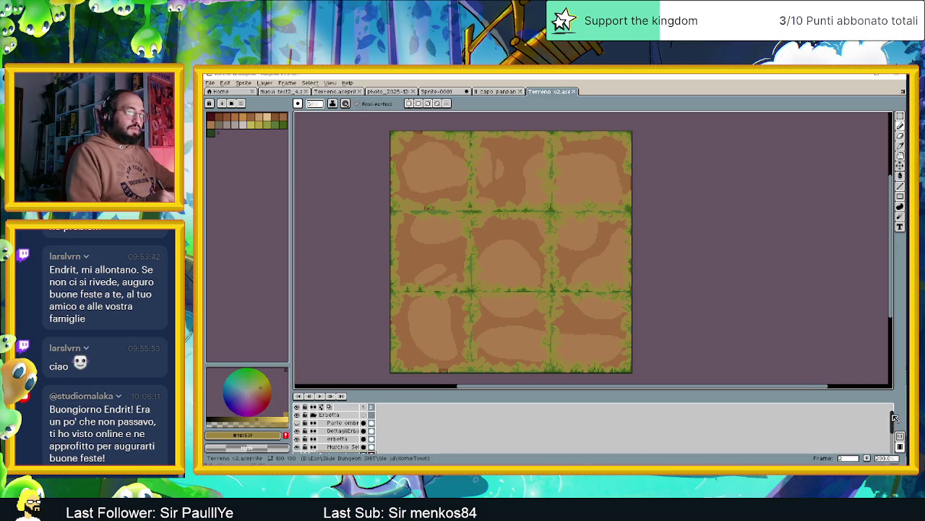
- Compare the shading and DettagliErbaSopra grass-detail layers, unlocking the shading copy and hiding the grass details
{"action": "left_click", "coordinate": [340, 430]}
{"action": "left_click", "coordinate": [296, 423]}
{"action": "left_click", "coordinate": [297, 423]}
{"action": "left_click", "coordinate": [296, 423]}
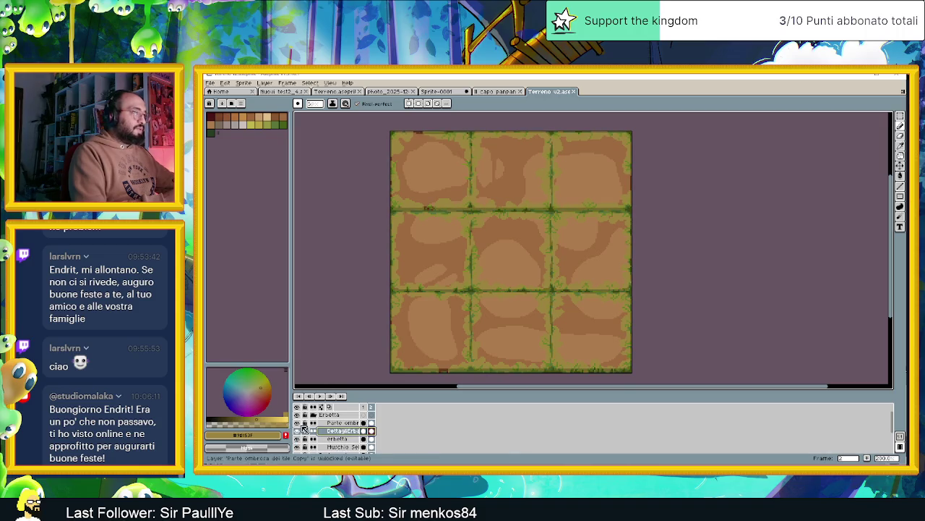
{"action": "left_click", "coordinate": [305, 424]}
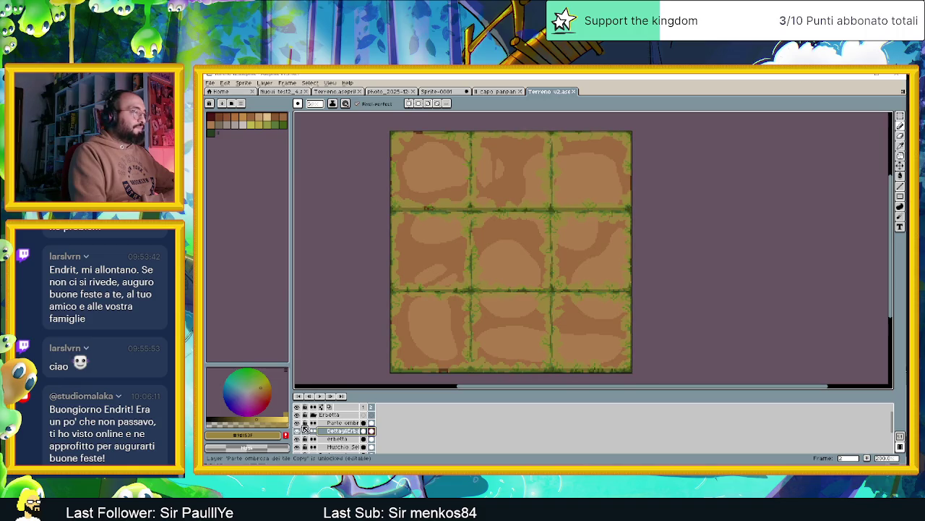
{"action": "left_click", "coordinate": [297, 430]}
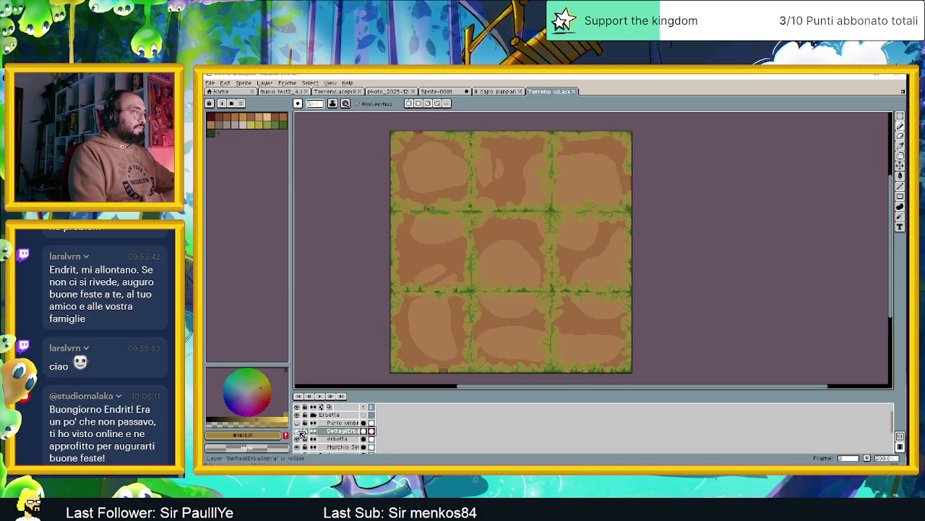
{"action": "left_click", "coordinate": [297, 431]}
{"action": "left_click", "coordinate": [297, 431]}
{"action": "left_click", "coordinate": [297, 431]}
- Flick the erbetta grass layer off and on, then hide the side panels
{"action": "left_click", "coordinate": [298, 439]}
{"action": "left_click", "coordinate": [298, 439]}
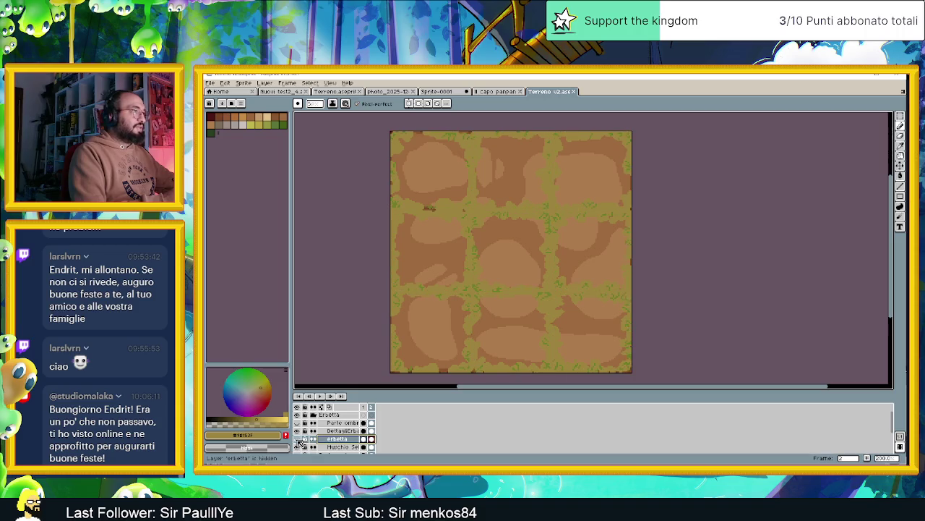
{"action": "left_click", "coordinate": [297, 439]}
{"action": "left_click", "coordinate": [298, 439]}
{"action": "left_click", "coordinate": [297, 439]}
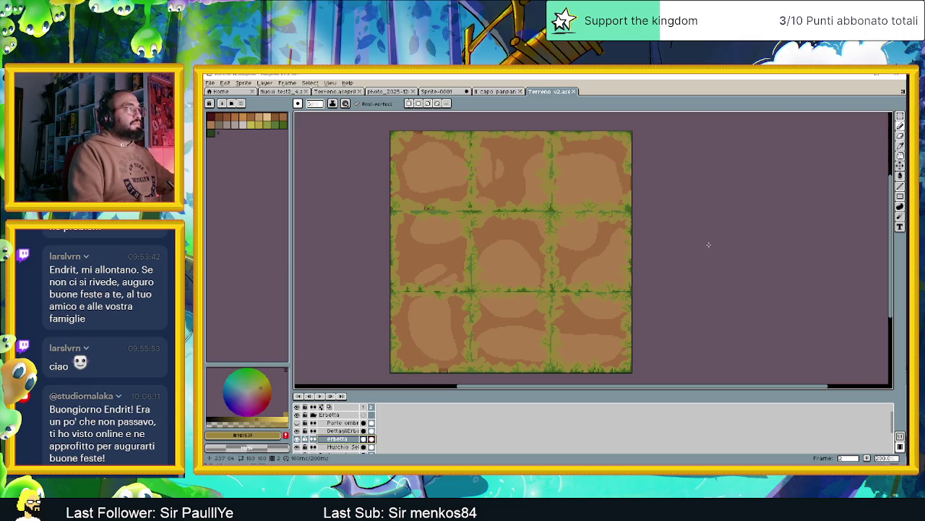
{"action": "key", "text": "ctrl+f"}
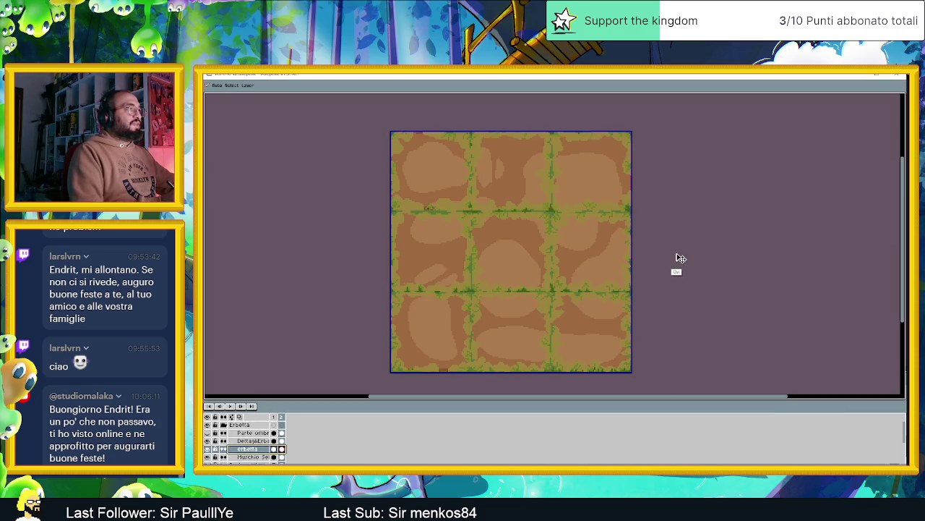
- Zoom in, pan the tileset right, and switch to the canvas-only view
{"action": "key", "text": "ctrl+f"}
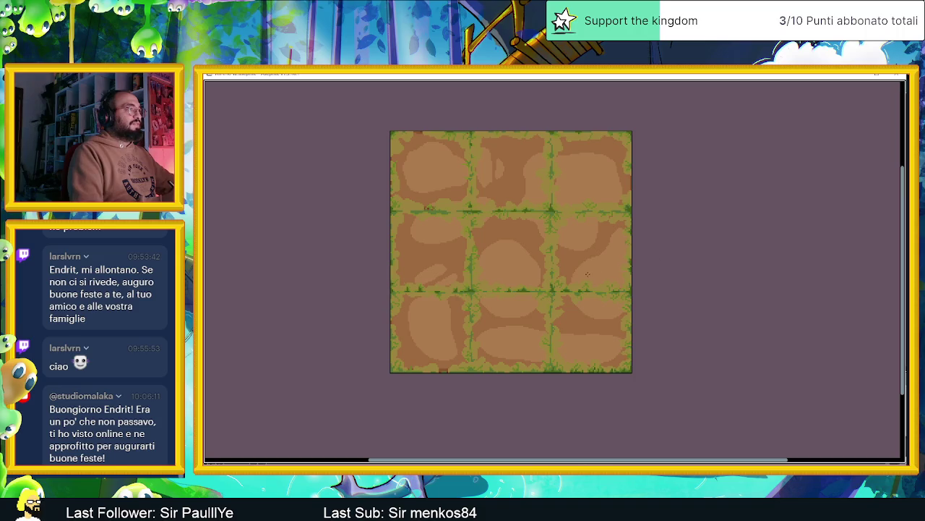
{"action": "scroll", "coordinate": [529, 227], "scroll_direction": "up", "scroll_amount": 1}
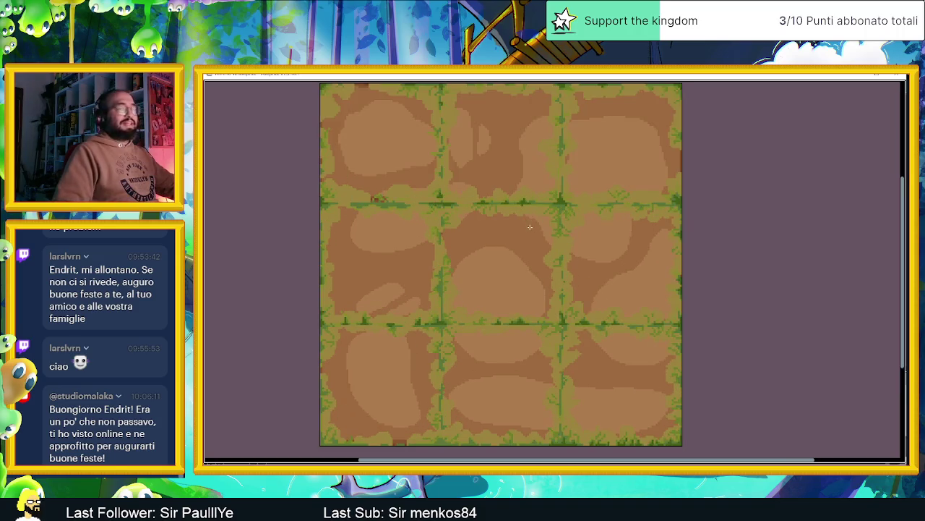
{"action": "left_click_drag", "start_coordinate": [557, 228], "coordinate": [589, 225]}
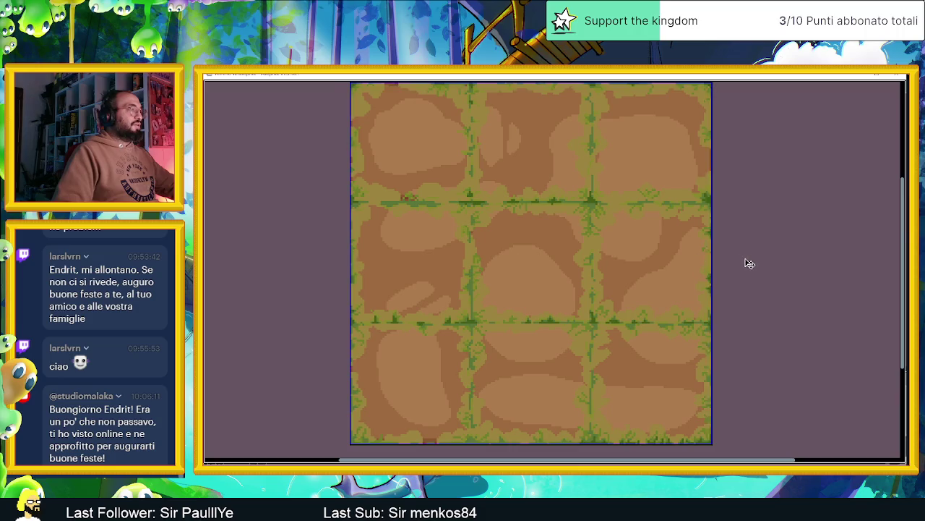
{"action": "key", "text": "ctrl+f"}
{"action": "key", "text": "ctrl+f"}
{"action": "key", "text": "Tab"}
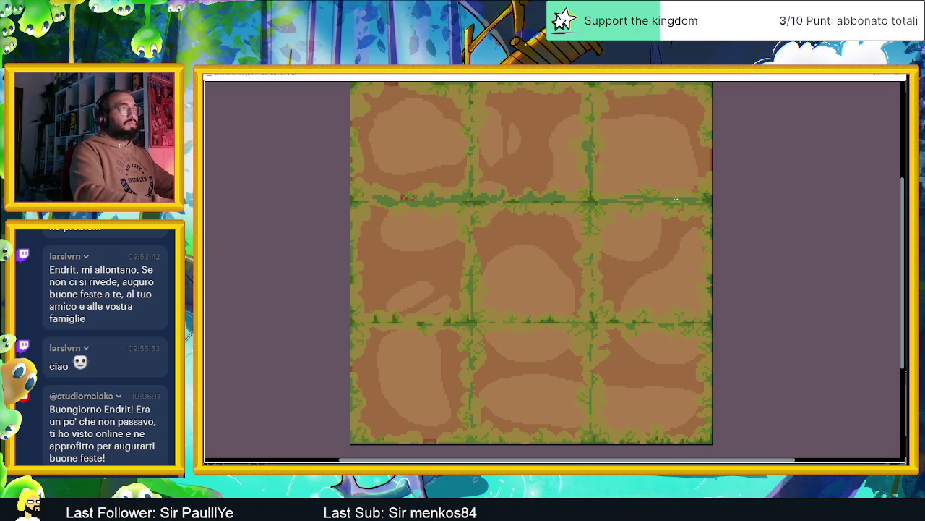
- Paint dark green pixels along the right horizontal grass seam and leave canvas-only view
{"action": "mouse_move", "coordinate": [626, 198]}
{"action": "left_mouse_down"}
{"action": "mouse_move", "coordinate": [613, 198]}
{"action": "mouse_move", "coordinate": [639, 201]}
{"action": "left_mouse_up"}
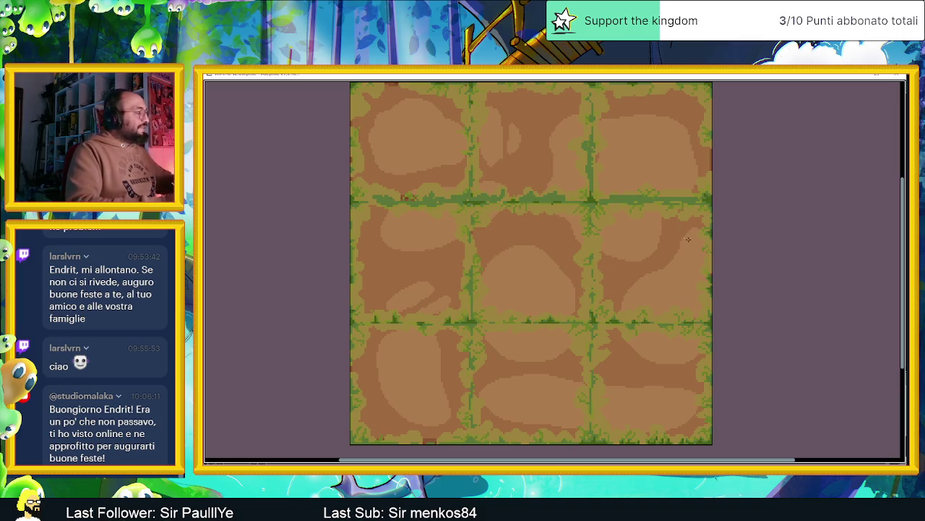
{"action": "key", "text": "Escape"}
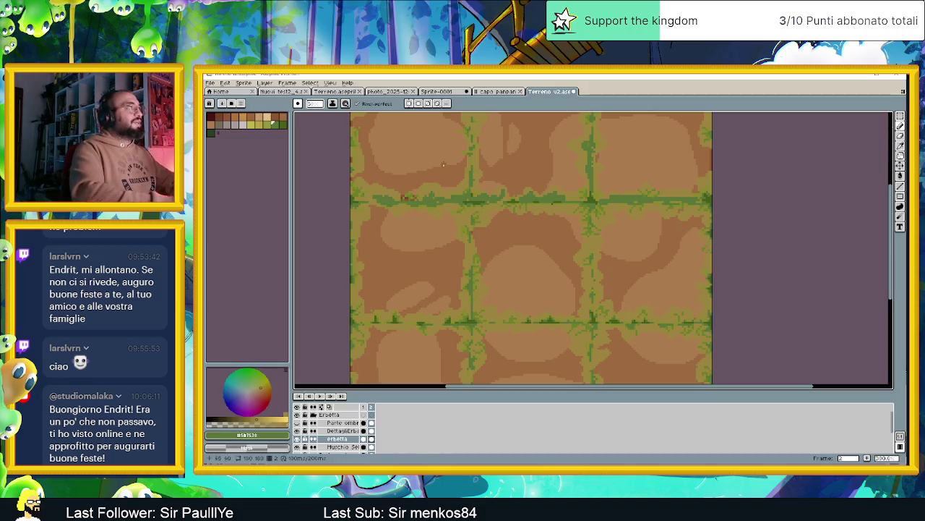
{"action": "left_click", "coordinate": [330, 83]}
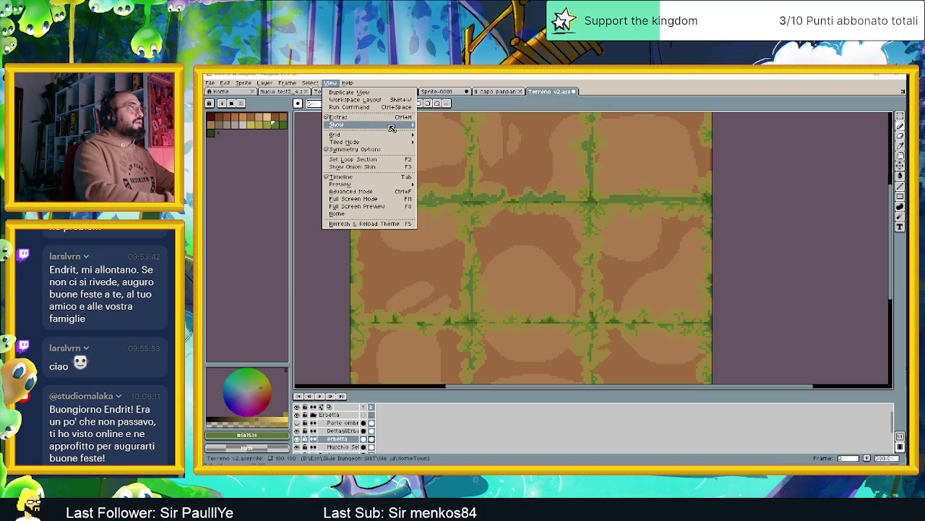
- Turn on the grid overlay and switch to the canvas-only full-screen view
{"action": "mouse_move", "coordinate": [362, 124]}
{"action": "left_click", "coordinate": [441, 135]}
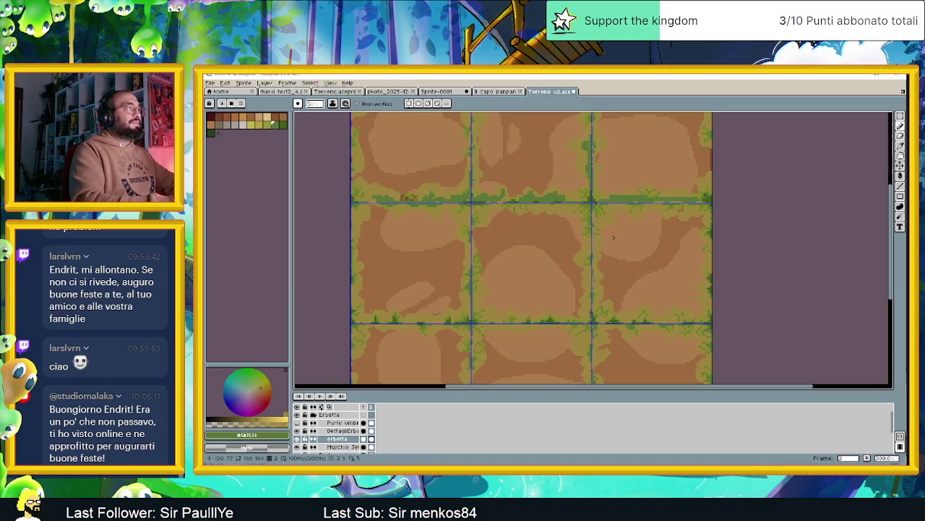
{"action": "key", "text": "ctrl+f"}
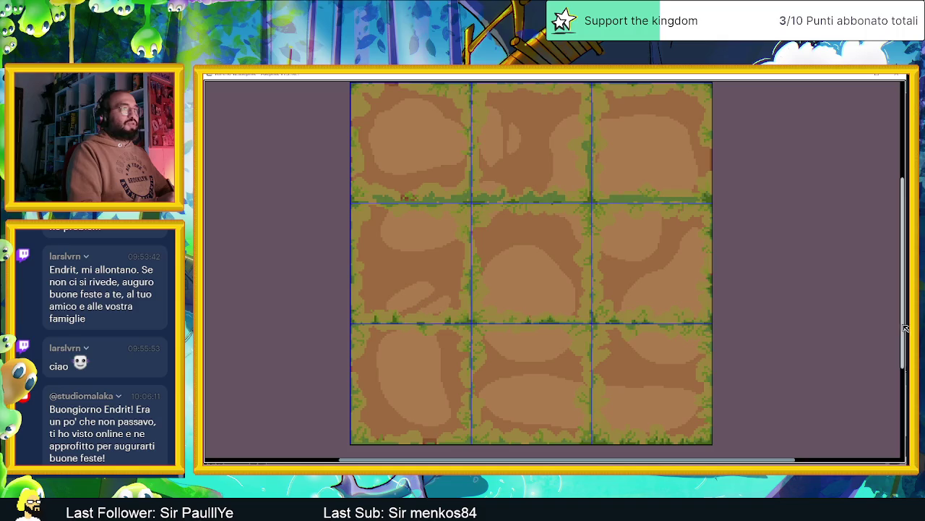
- Draw a darker vertical stroke down the bottom-middle tile seam, undoing two earlier attempts
{"action": "left_click_drag", "start_coordinate": [906, 329], "coordinate": [889, 319]}
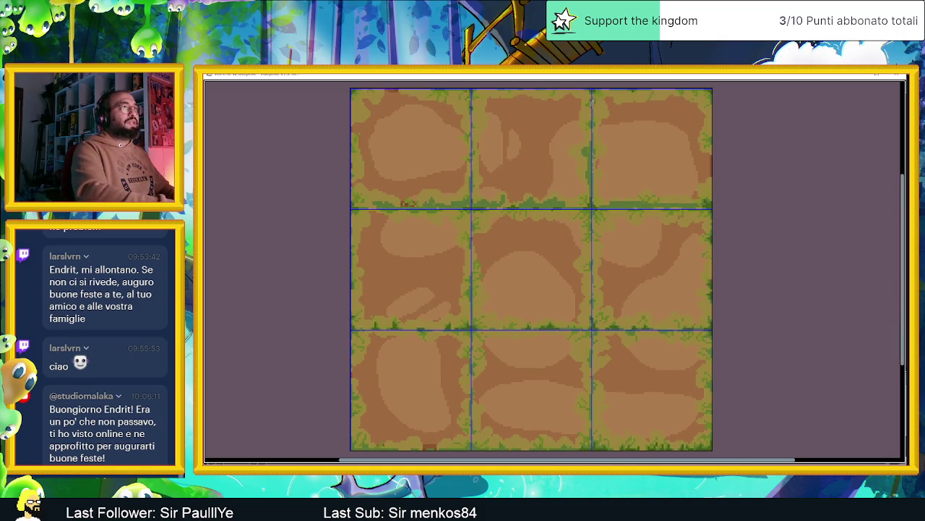
{"action": "left_click_drag", "start_coordinate": [591, 143], "coordinate": [592, 150]}
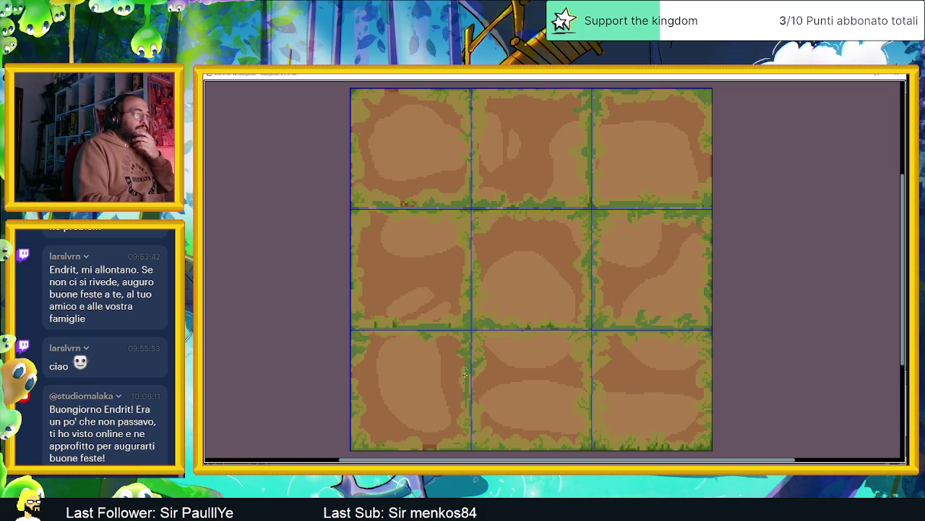
{"action": "key", "text": "ctrl+z"}
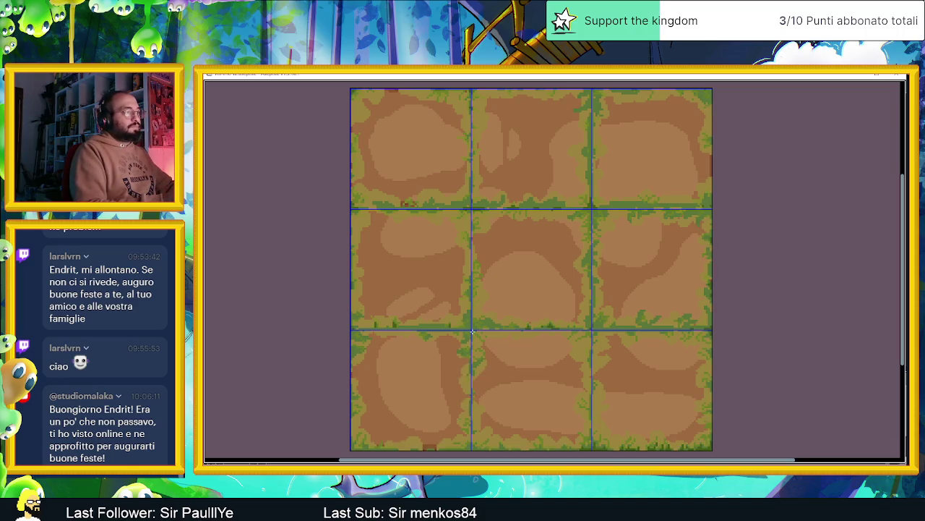
{"action": "key", "text": "ctrl+z"}
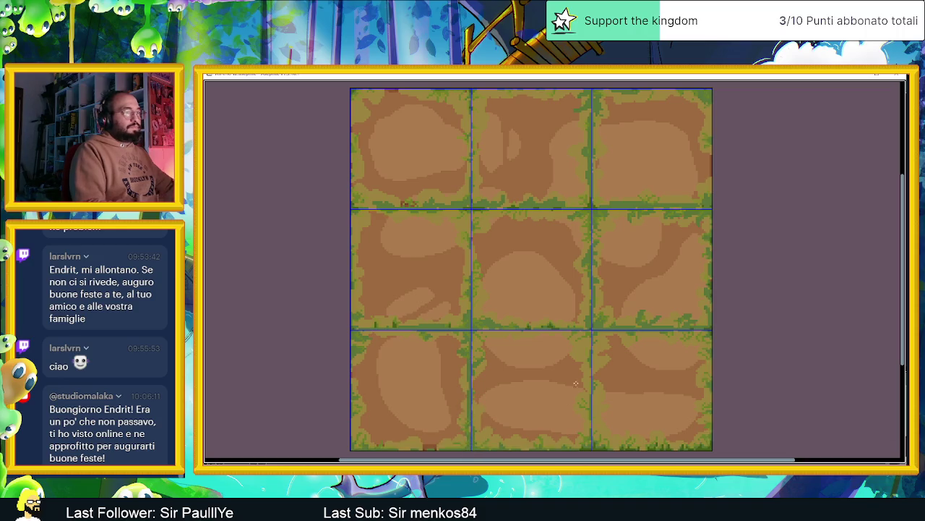
{"action": "left_click_drag", "start_coordinate": [591, 339], "coordinate": [591, 446]}
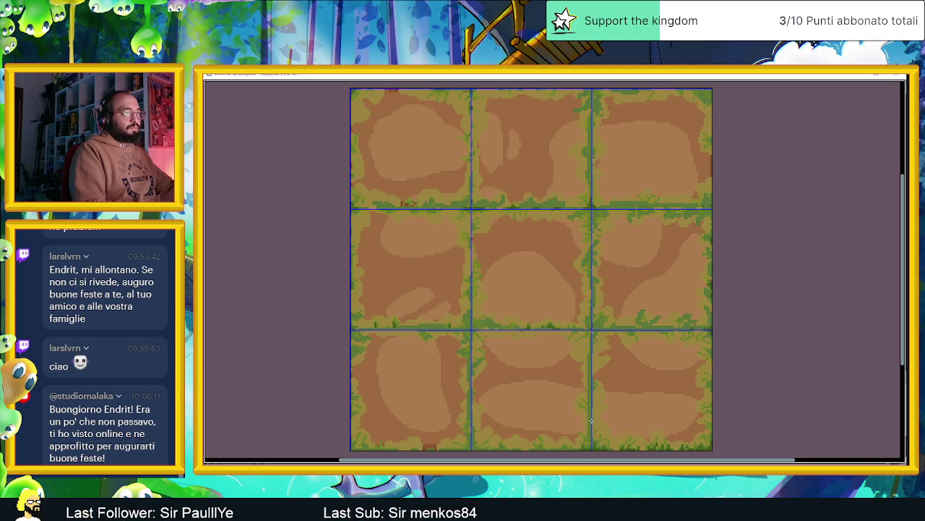
{"action": "left_click_drag", "start_coordinate": [593, 338], "coordinate": [590, 434]}
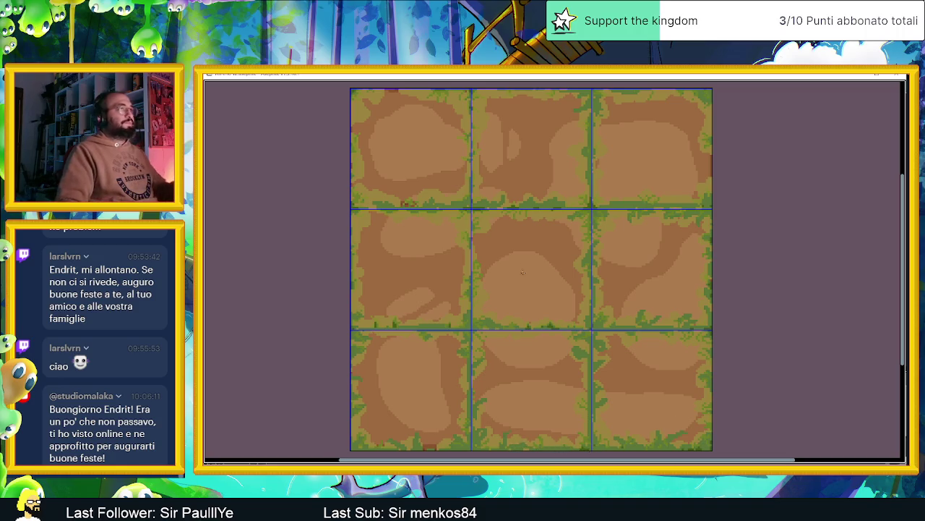
- Zoom out and in to inspect the gridded 3x3 tileset, then restore the full editor with F11
{"action": "scroll", "coordinate": [591, 273], "scroll_direction": "down", "scroll_amount": 1}
{"action": "scroll", "coordinate": [591, 273], "scroll_direction": "down", "scroll_amount": 1}
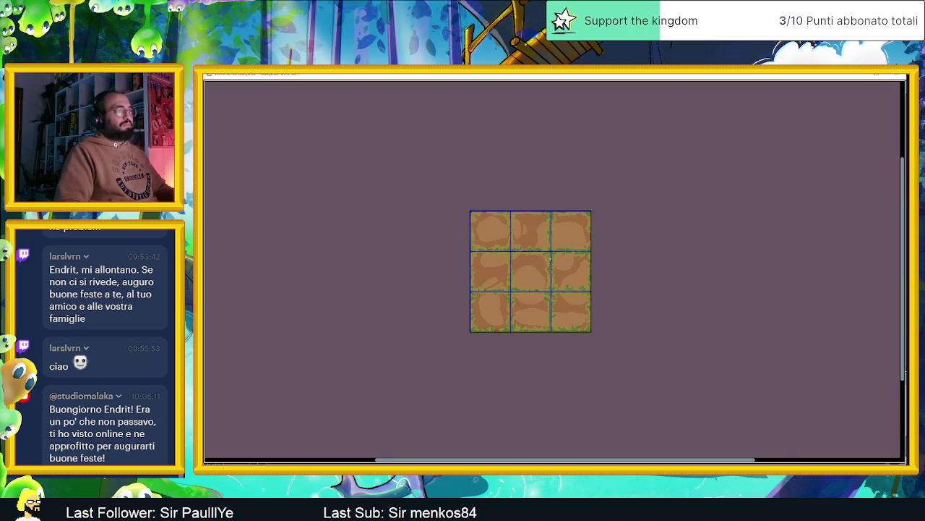
{"action": "scroll", "coordinate": [551, 261], "scroll_direction": "up", "scroll_amount": 1}
{"action": "scroll", "coordinate": [500, 215], "scroll_direction": "up", "scroll_amount": 1}
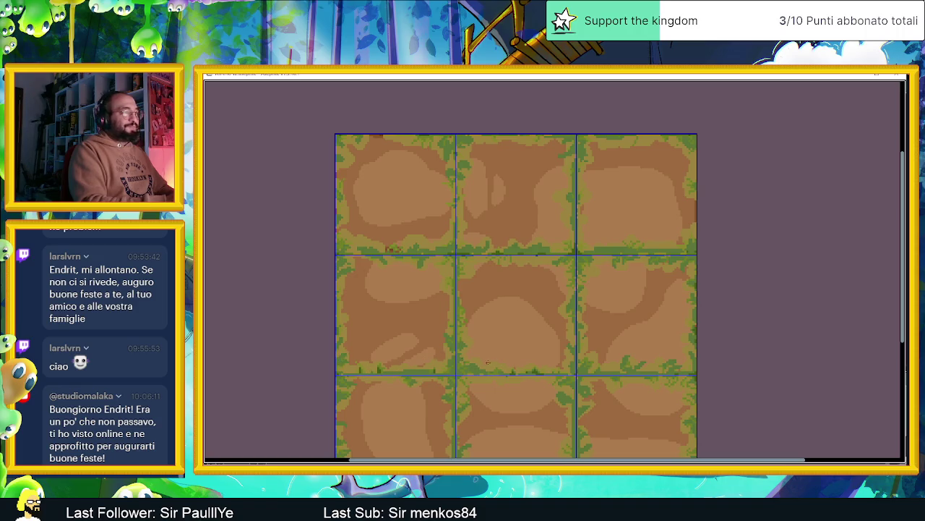
{"action": "left_click_drag", "start_coordinate": [905, 327], "coordinate": [908, 360]}
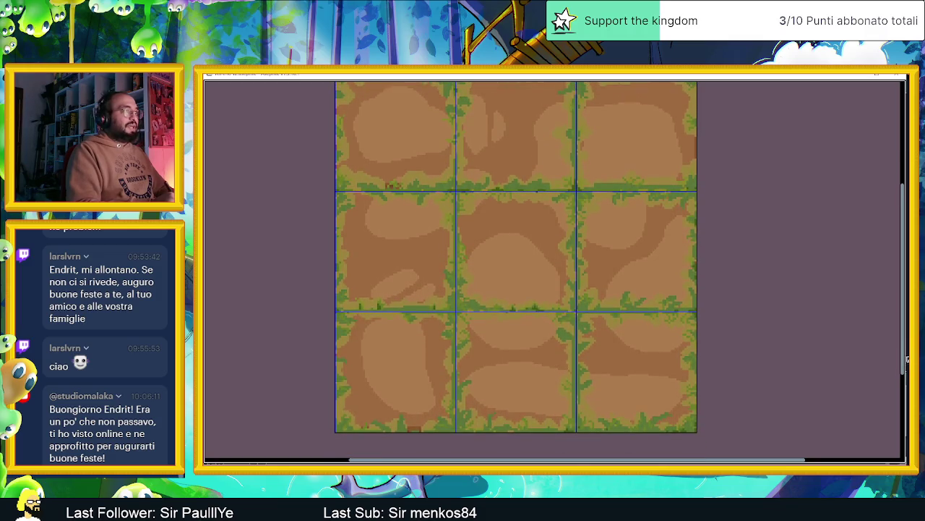
{"action": "scroll", "coordinate": [690, 260], "scroll_direction": "down", "scroll_amount": 1}
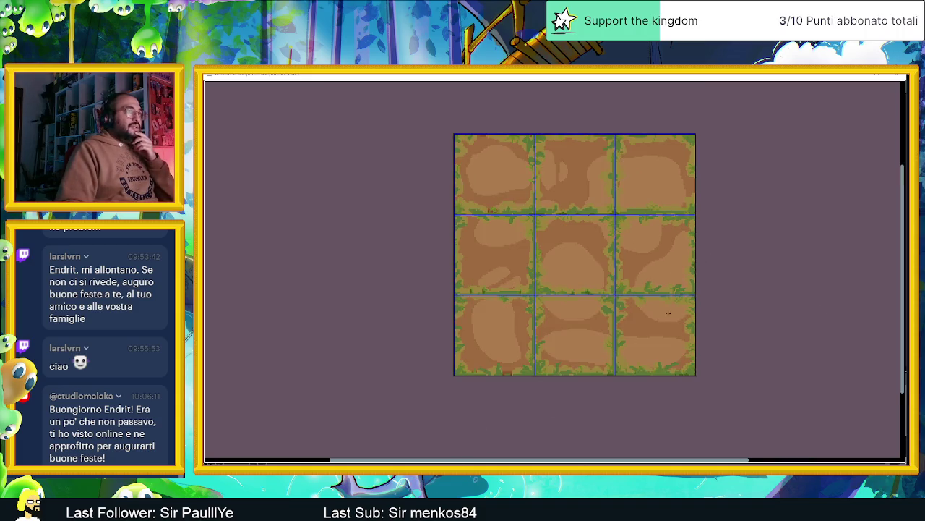
{"action": "scroll", "coordinate": [610, 207], "scroll_direction": "up", "scroll_amount": 1}
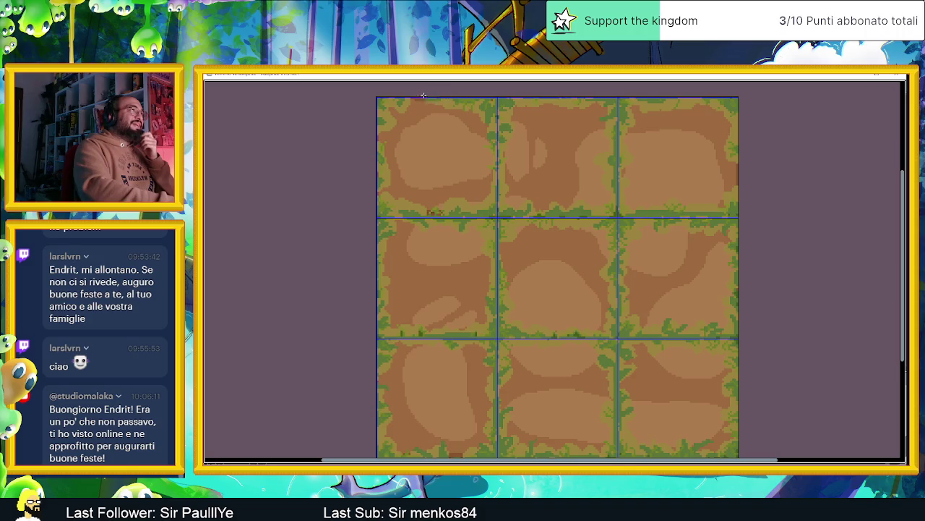
{"action": "scroll", "coordinate": [496, 173], "scroll_direction": "down", "scroll_amount": 1}
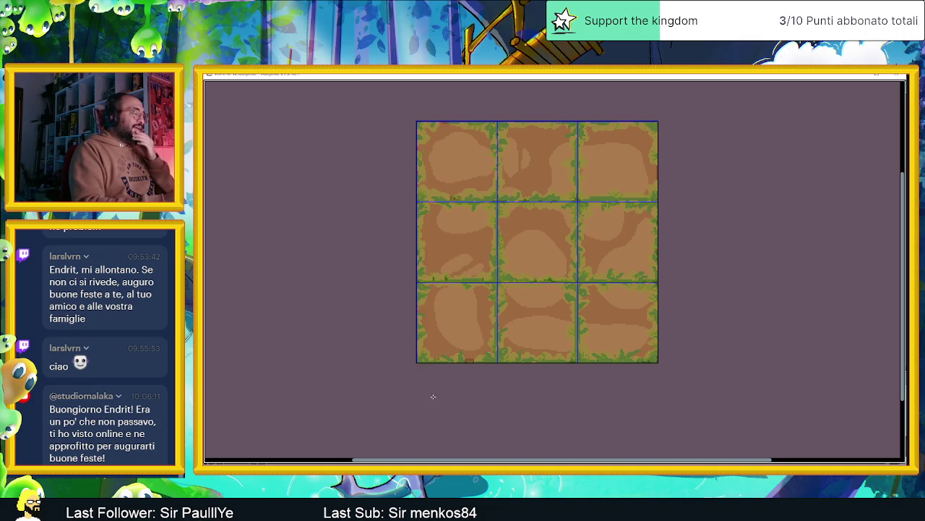
{"action": "key", "text": "F11"}
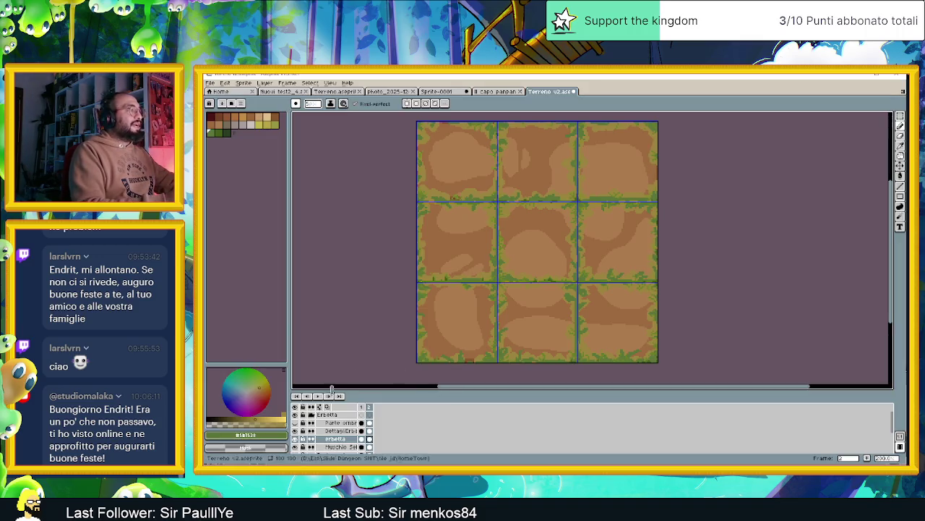
- Select DettagliErba and compare the tiles with DettagliErbaSopra hidden and shown
{"action": "left_click", "coordinate": [342, 431]}
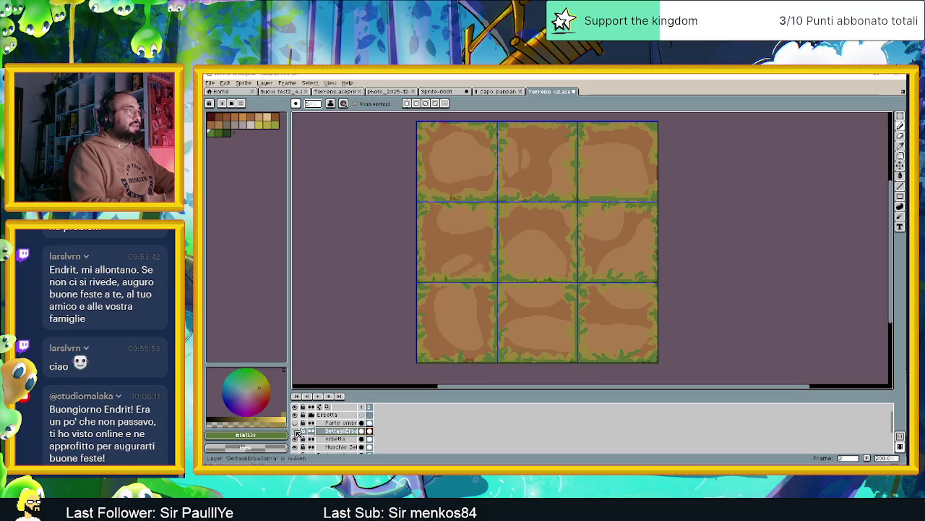
{"action": "left_click", "coordinate": [296, 431]}
{"action": "left_click", "coordinate": [298, 431]}
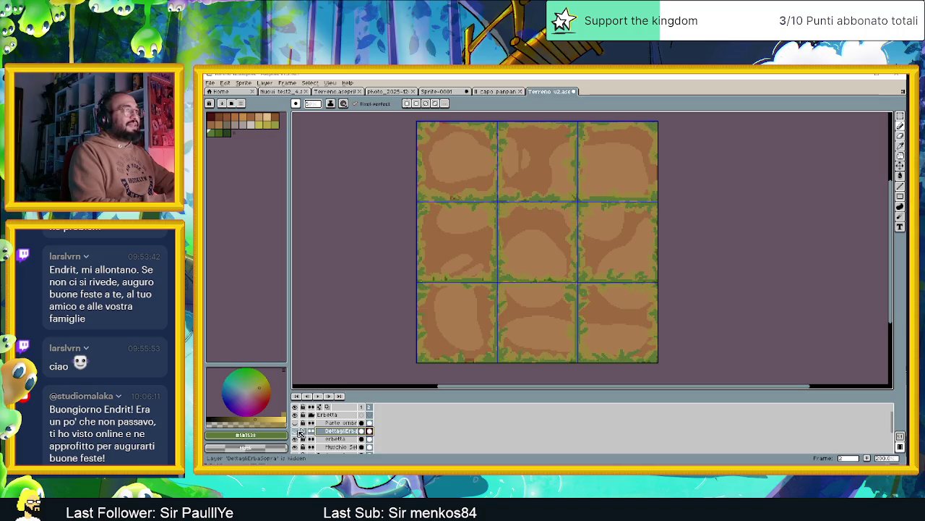
{"action": "left_click", "coordinate": [298, 431]}
{"action": "left_click", "coordinate": [298, 432]}
{"action": "left_click", "coordinate": [298, 432]}
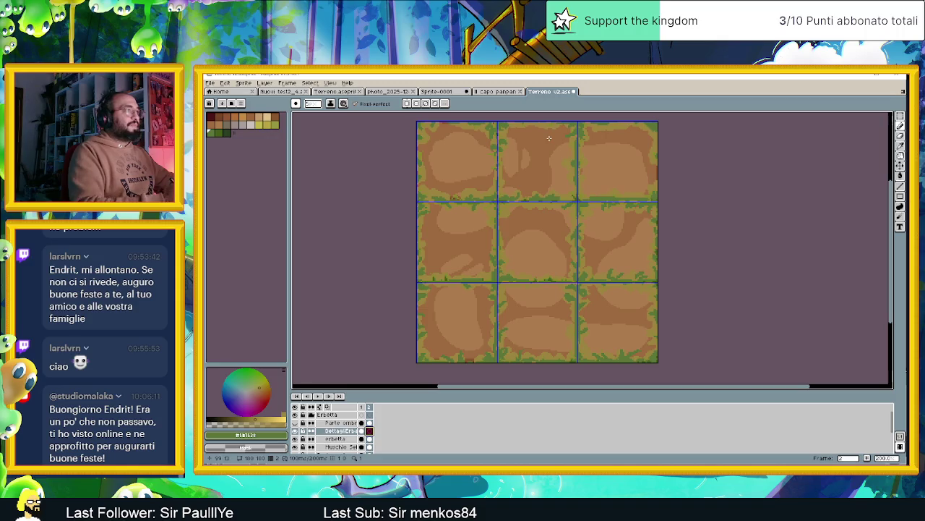
- Erase a few pixels on the erbetta layer with the Eraser
{"action": "left_click", "coordinate": [370, 439]}
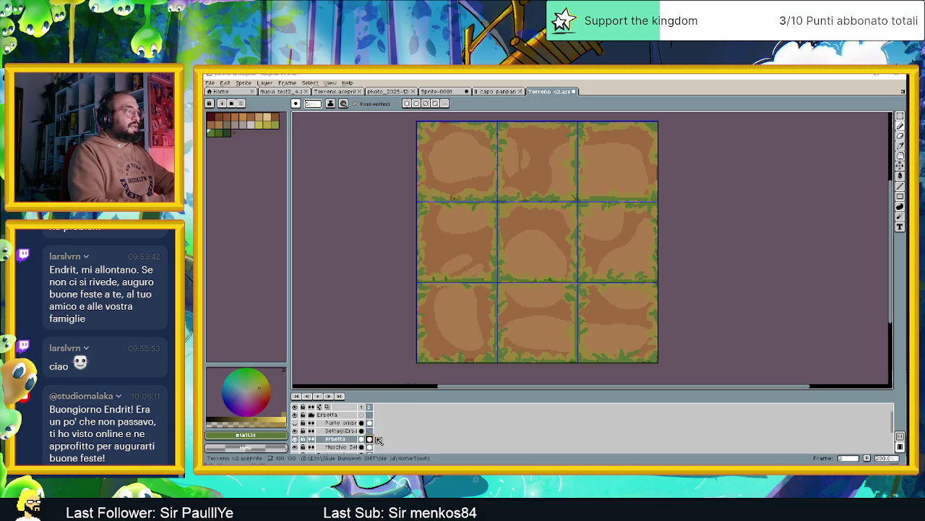
{"action": "left_click", "coordinate": [901, 136]}
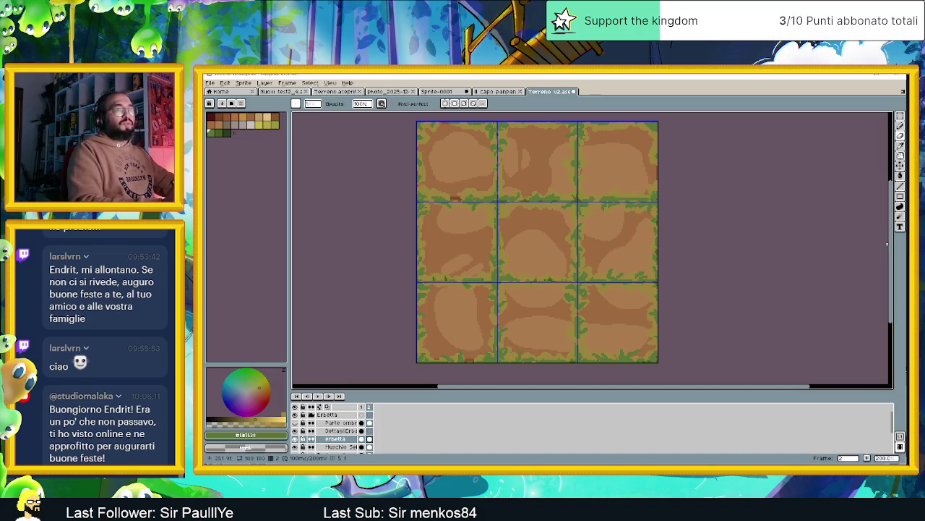
{"action": "left_click_drag", "start_coordinate": [895, 243], "coordinate": [895, 244]}
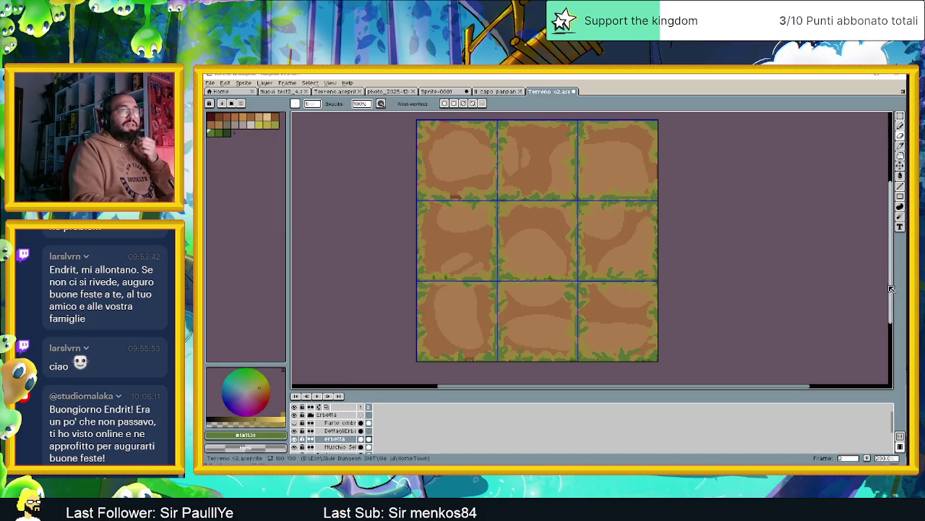
{"action": "left_click_drag", "start_coordinate": [893, 289], "coordinate": [892, 284]}
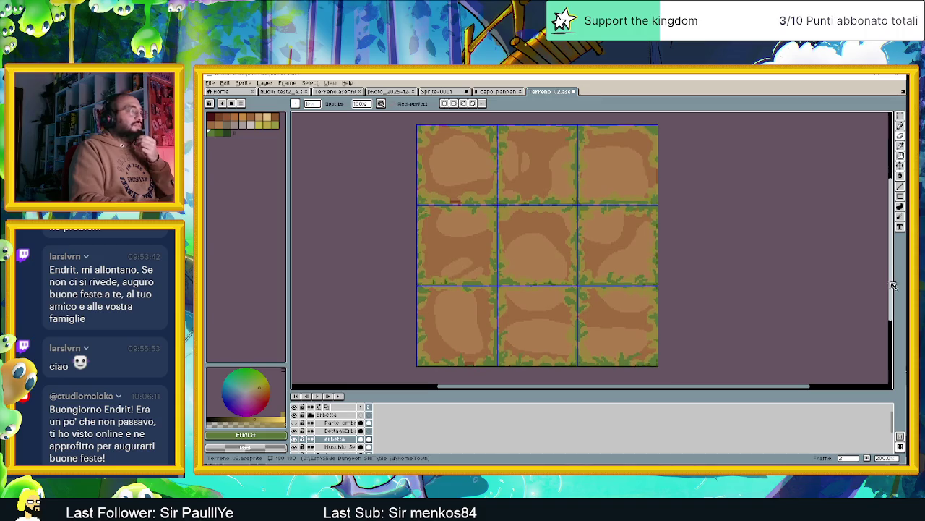
- Sample an olive green from frame 1's grass border, then return to frame 2 on the erbetta layer
{"action": "left_click", "coordinate": [336, 430]}
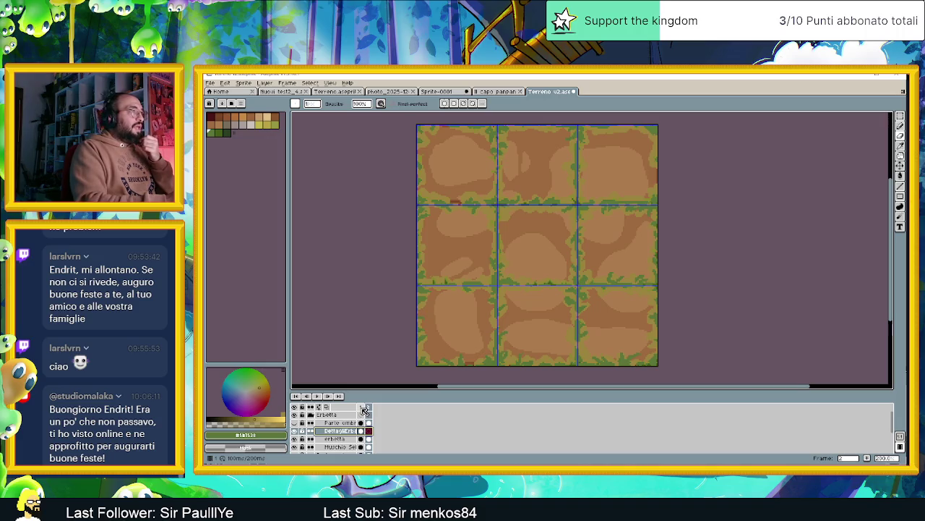
{"action": "left_click", "coordinate": [363, 410]}
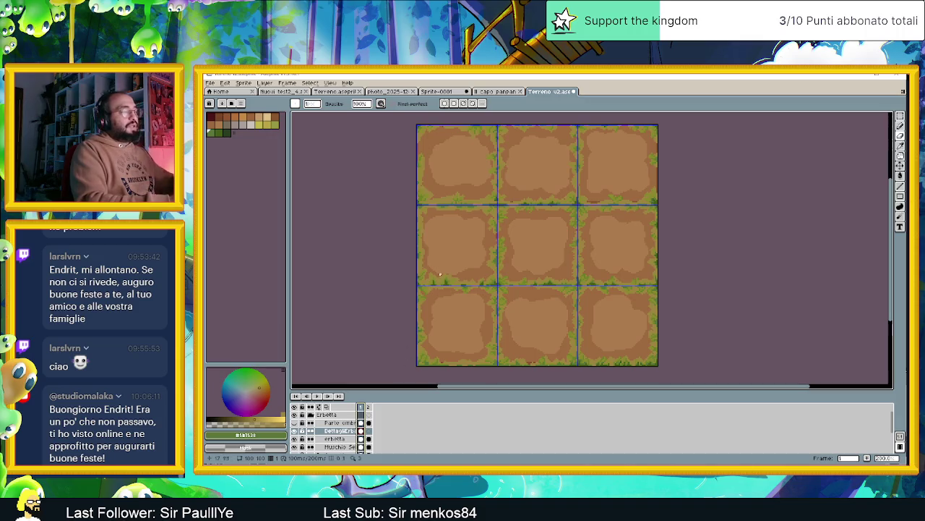
{"action": "left_click", "coordinate": [430, 280], "text": "alt"}
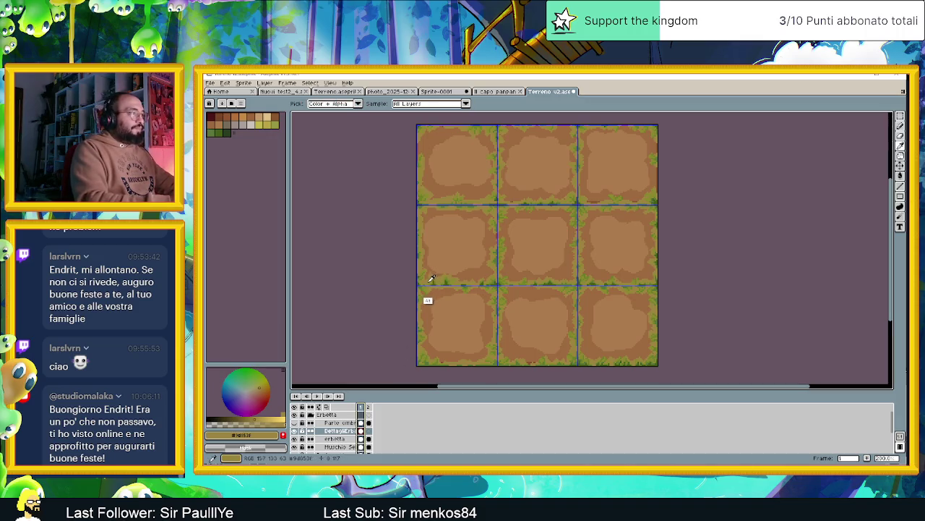
{"action": "left_click", "coordinate": [433, 279], "text": "alt"}
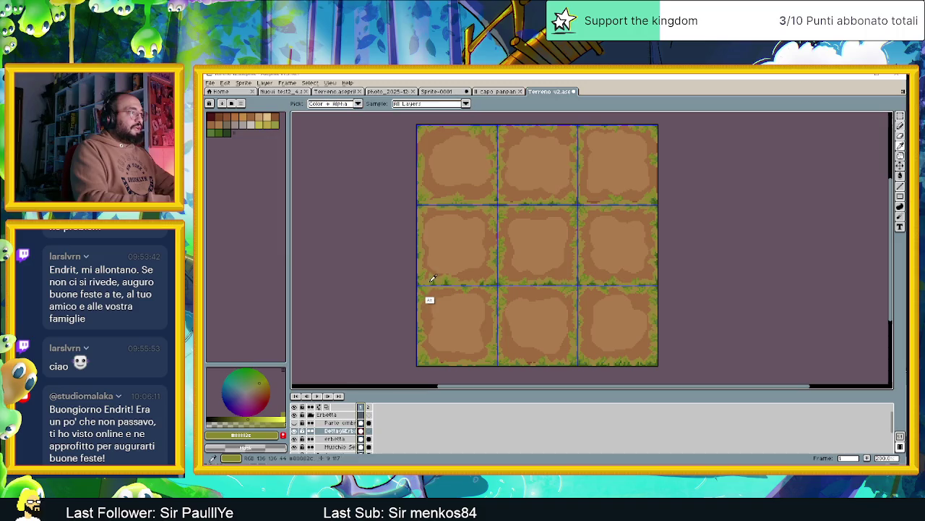
{"action": "left_click", "coordinate": [369, 415]}
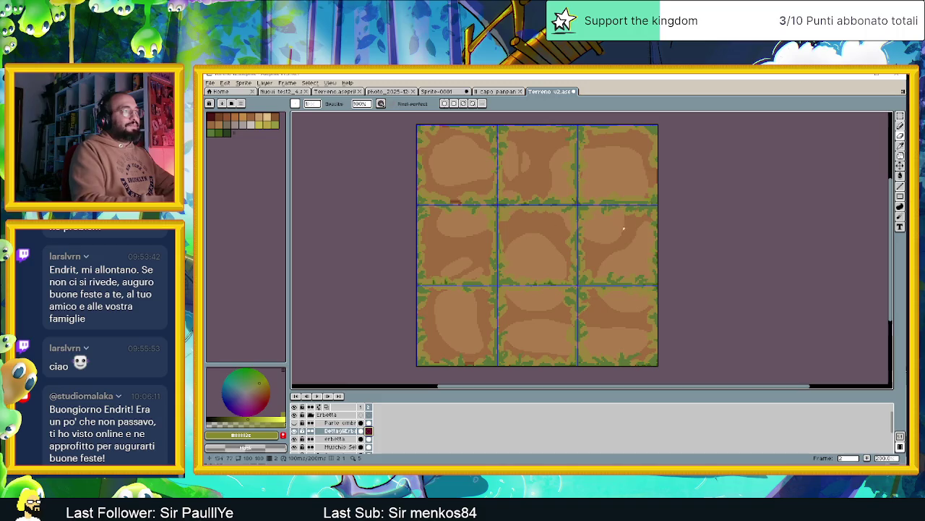
{"action": "left_click", "coordinate": [345, 446]}
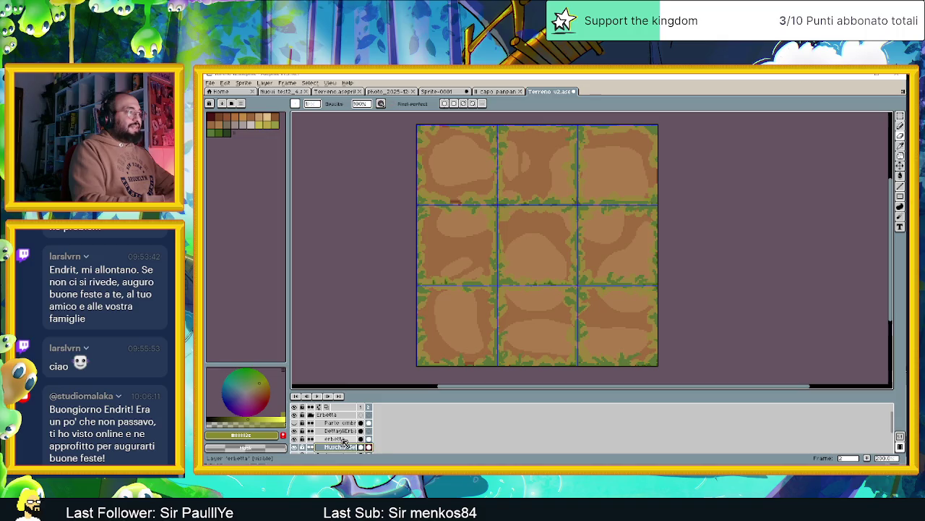
{"action": "left_click", "coordinate": [338, 439]}
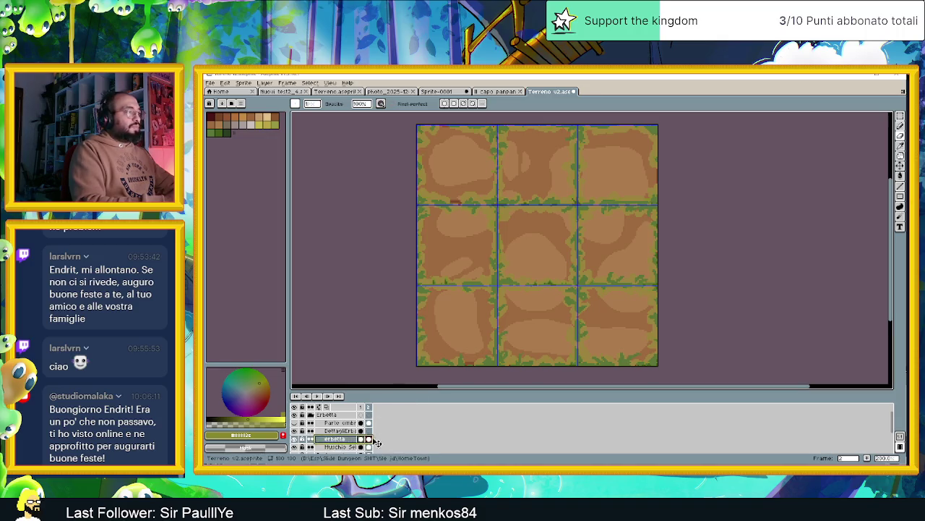
- Add a new layer above Muschio and name it 'Dettaglio soft'
{"action": "left_click", "coordinate": [343, 447]}
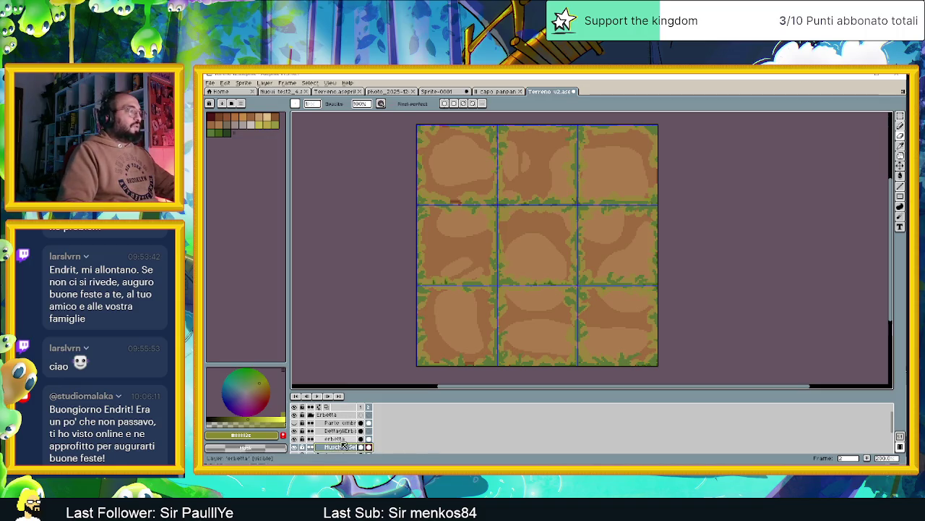
{"action": "right_click", "coordinate": [346, 447]}
{"action": "mouse_move", "coordinate": [361, 411]}
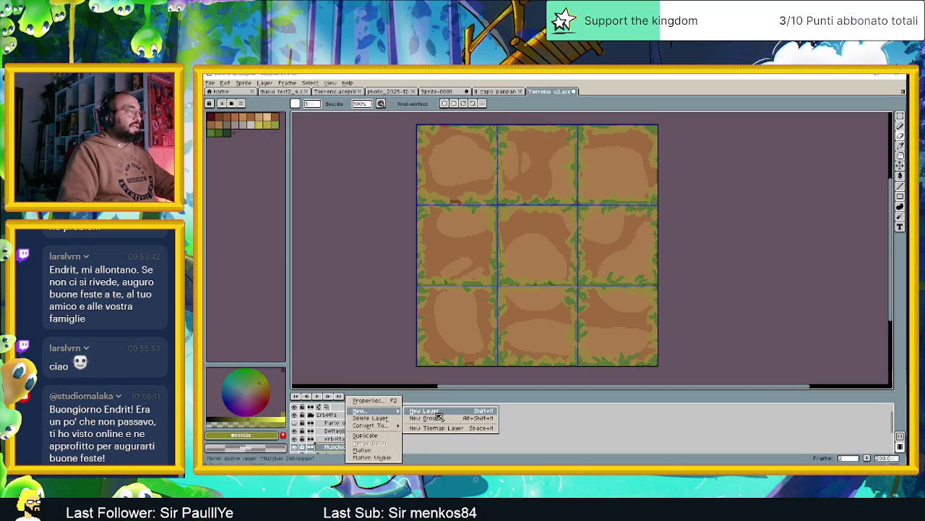
{"action": "left_click", "coordinate": [437, 411]}
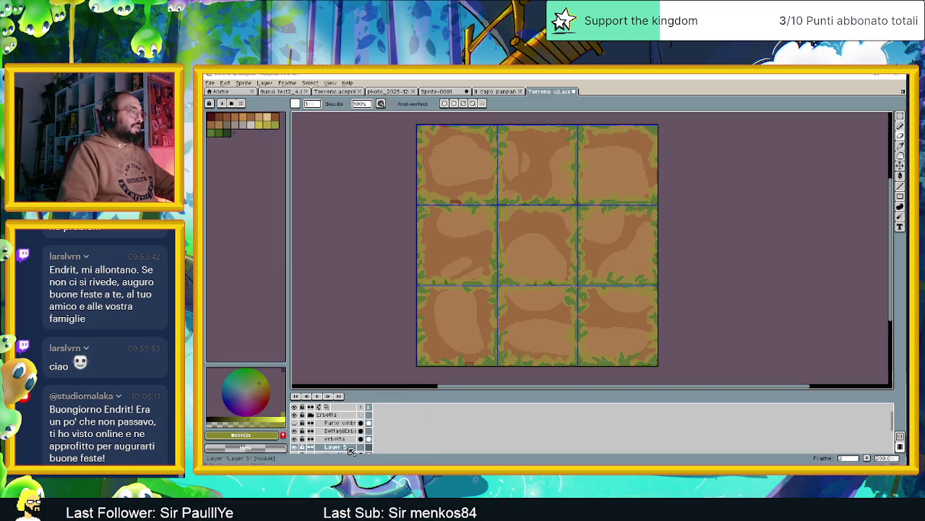
{"action": "double_click", "coordinate": [350, 448]}
{"action": "type", "text": "Se"}
{"action": "type", "text": "glio sotto"}
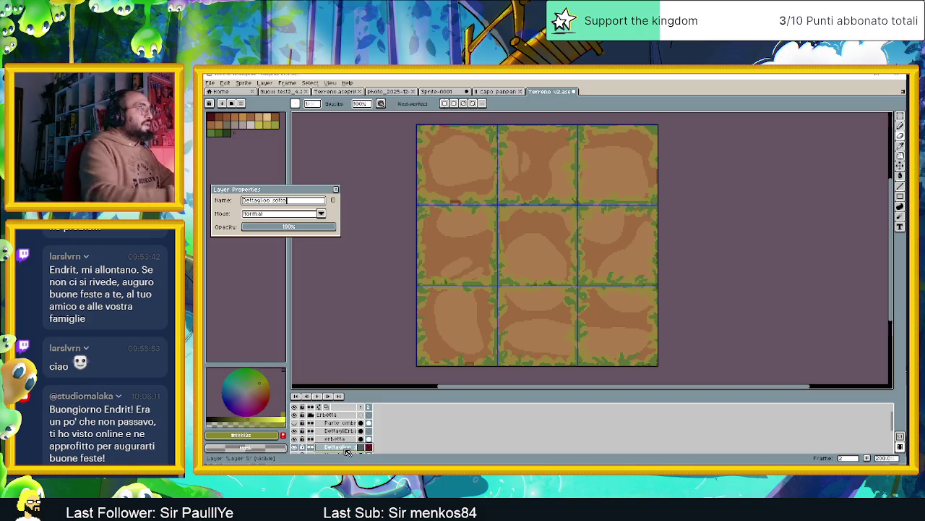
{"action": "key", "text": "Return"}
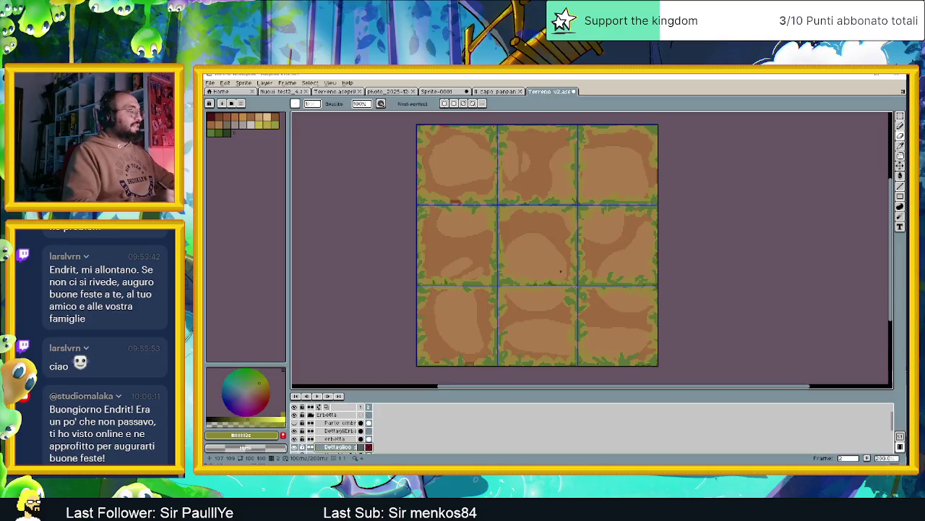
- Hide the interface, zoom in on the tiles and check frame 2's properties
{"action": "key", "text": "v"}
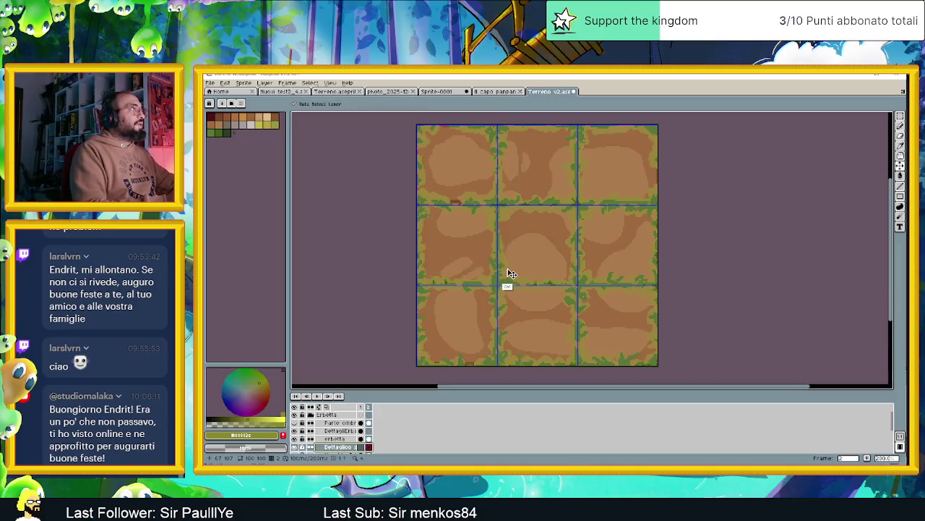
{"action": "key", "text": "ctrl+f"}
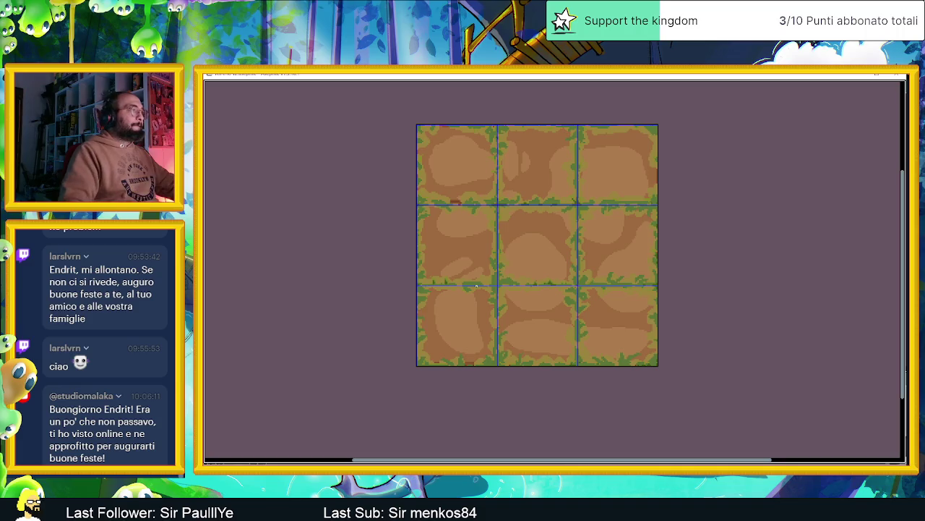
{"action": "scroll", "coordinate": [476, 286], "scroll_direction": "up", "scroll_amount": 2}
{"action": "scroll", "coordinate": [476, 286], "scroll_direction": "up", "scroll_amount": 1}
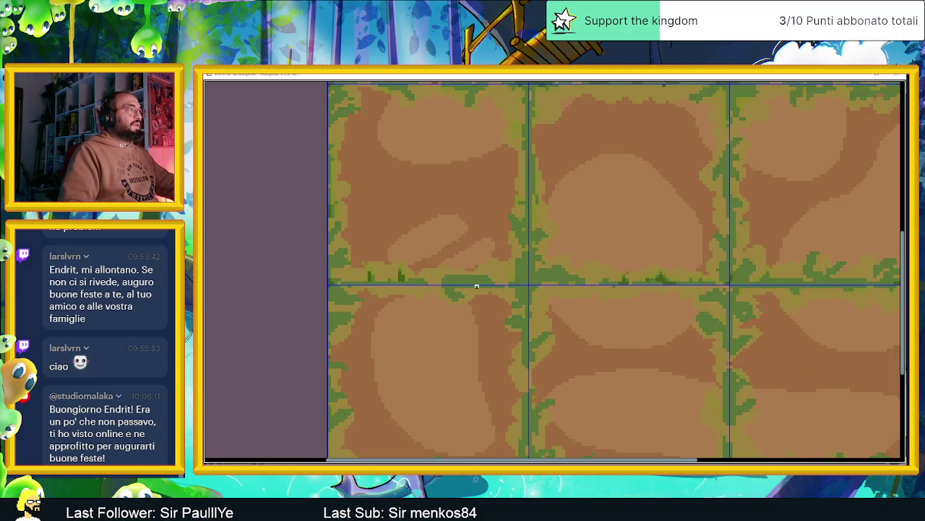
{"action": "scroll", "coordinate": [477, 286], "scroll_direction": "up", "scroll_amount": 1}
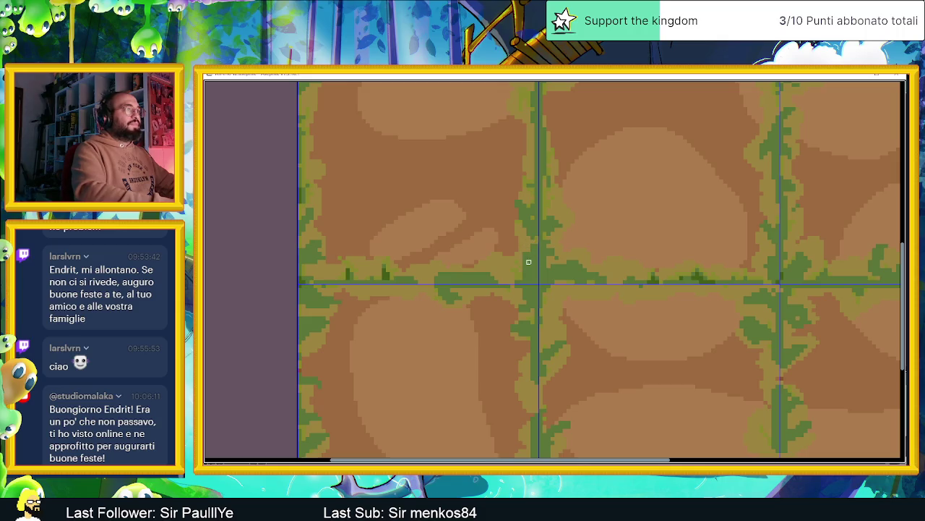
{"action": "key", "text": "alt"}
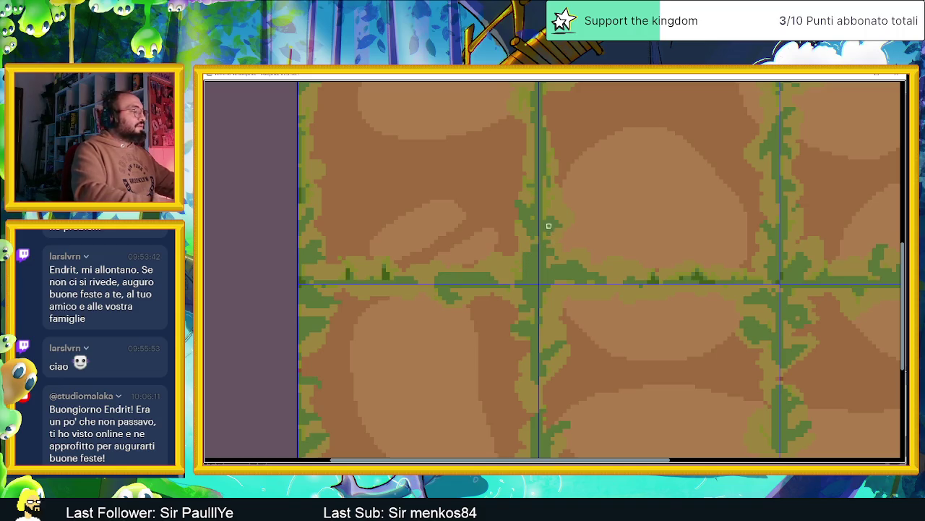
{"action": "key", "text": "p"}
{"action": "key", "text": "Return"}
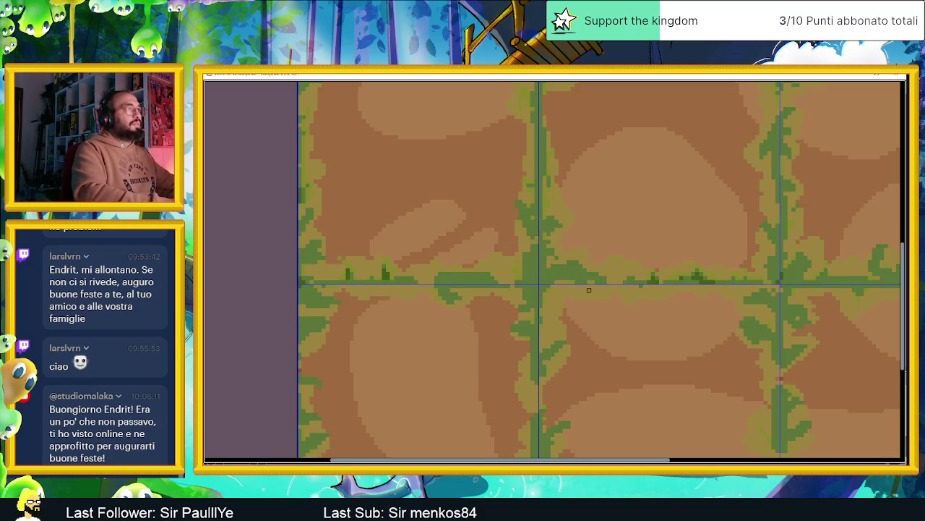
- Switch to a canvas-only full-screen view and paint a dark brown stroke under the top-left tile
{"action": "key", "text": "Tab"}
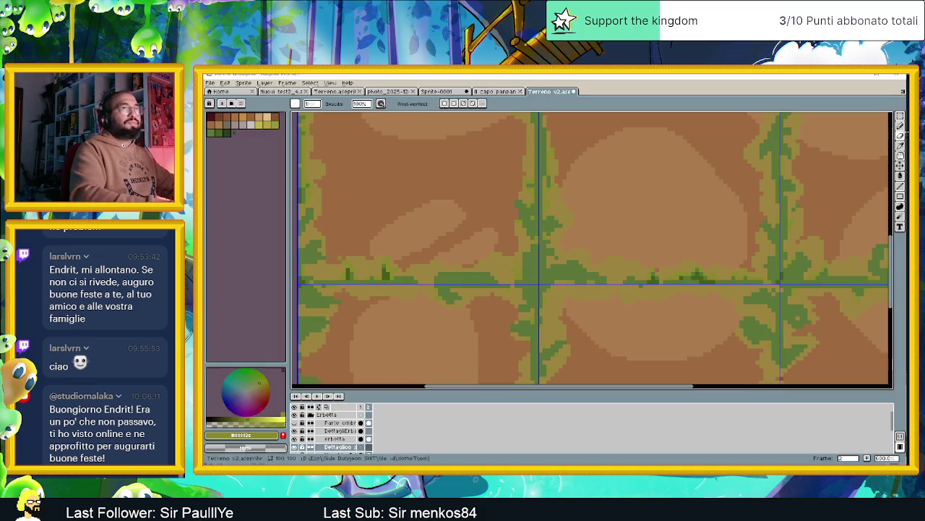
{"action": "key", "text": "v"}
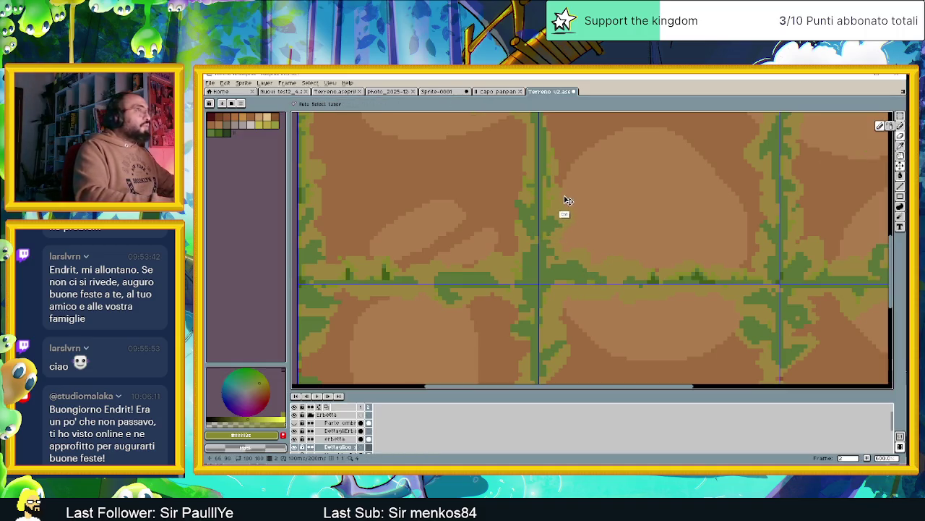
{"action": "key", "text": "ctrl+f"}
{"action": "key", "text": "Tab"}
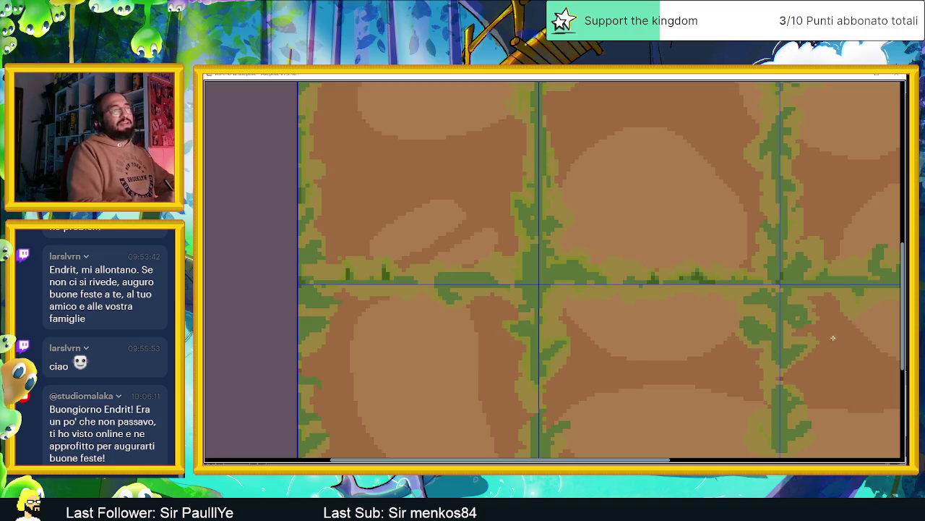
{"action": "left_click_drag", "start_coordinate": [906, 311], "coordinate": [906, 233]}
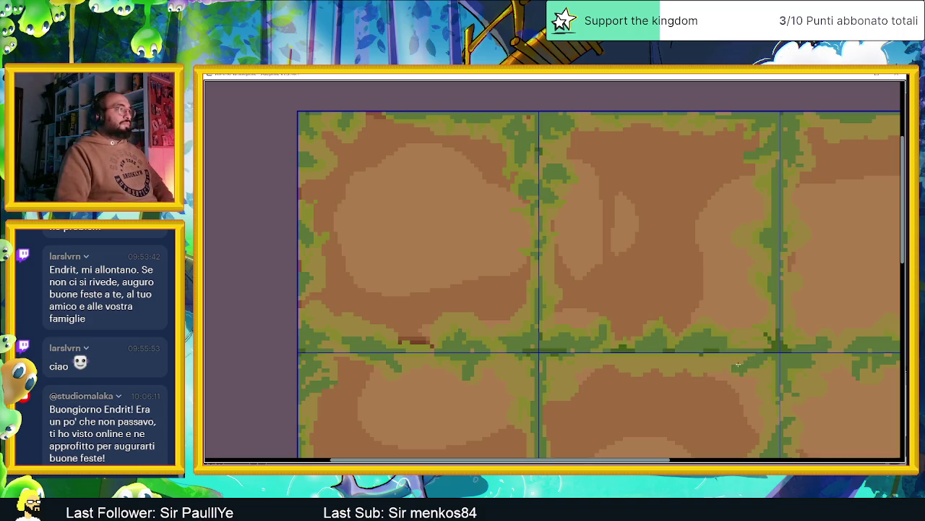
{"action": "scroll", "coordinate": [738, 367], "scroll_direction": "down", "scroll_amount": 2}
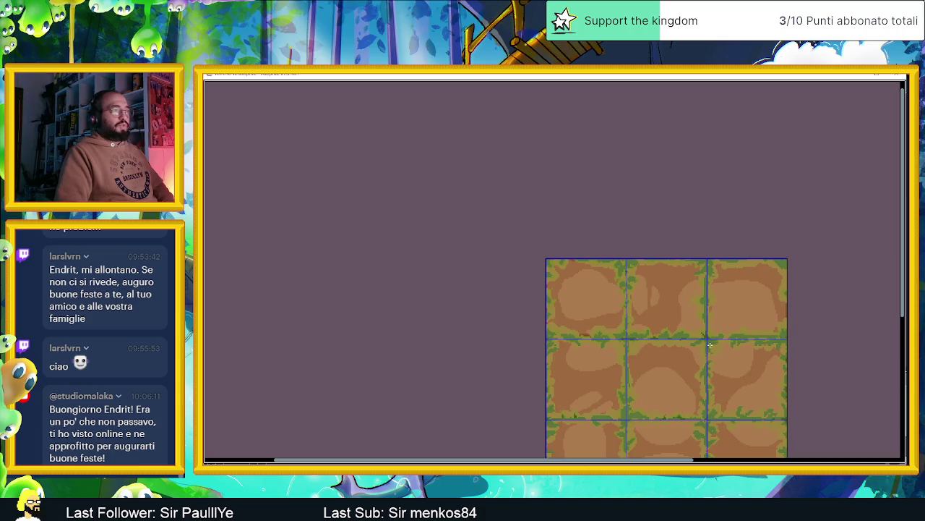
{"action": "scroll", "coordinate": [701, 345], "scroll_direction": "up", "scroll_amount": 1}
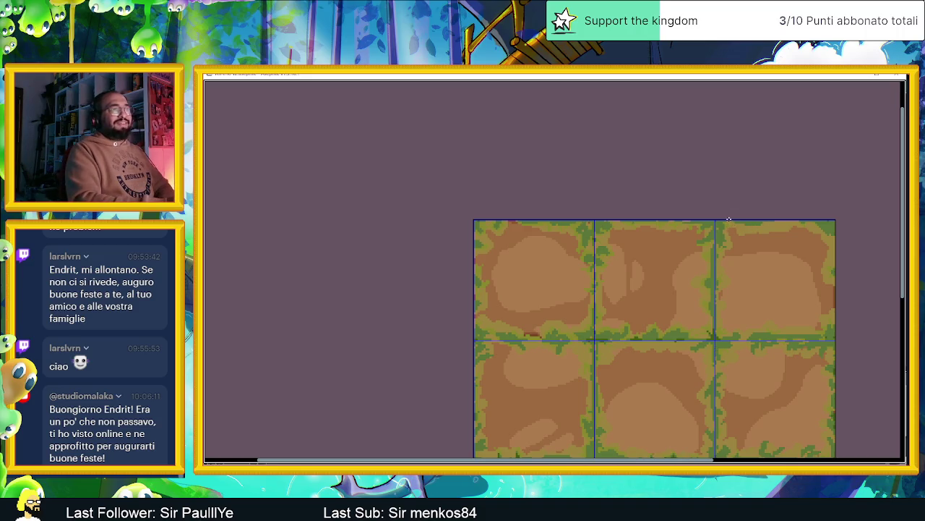
{"action": "scroll", "coordinate": [780, 252], "scroll_direction": "up", "scroll_amount": 1}
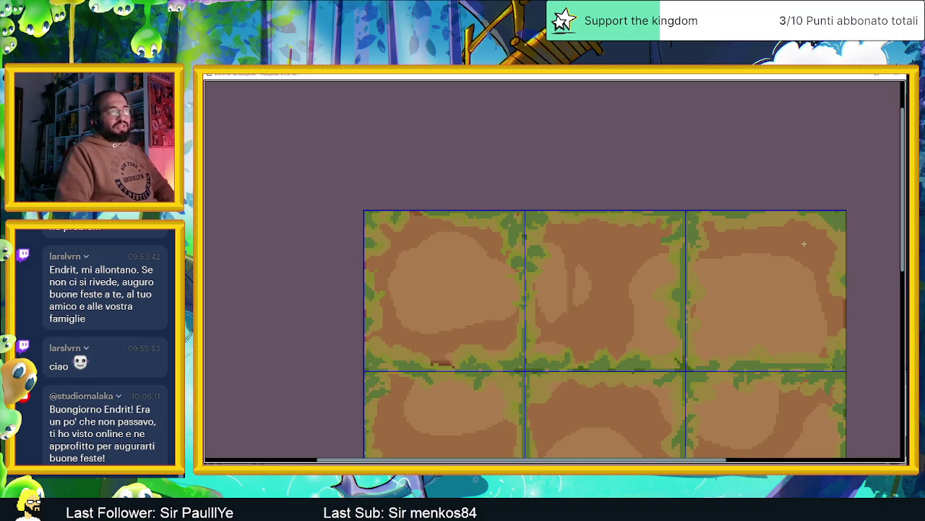
{"action": "scroll", "coordinate": [759, 250], "scroll_direction": "up", "scroll_amount": 1}
{"action": "scroll", "coordinate": [761, 250], "scroll_direction": "right", "scroll_amount": 2}
{"action": "scroll", "coordinate": [705, 245], "scroll_direction": "right", "scroll_amount": 1}
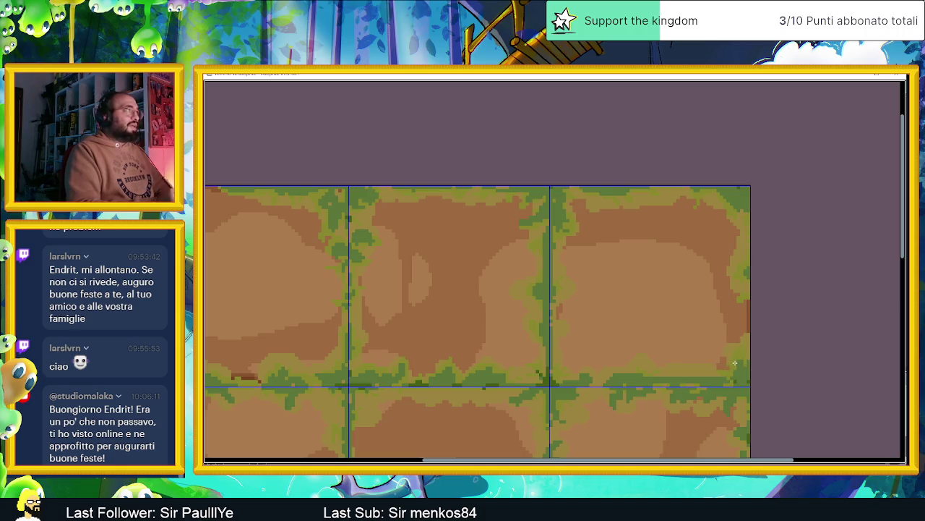
{"action": "key", "text": "Escape"}
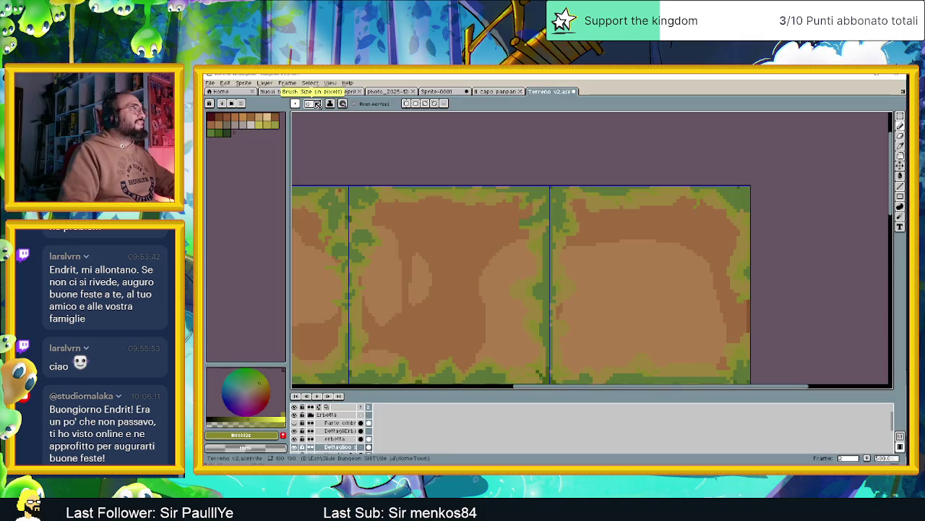
{"action": "scroll", "coordinate": [753, 278], "scroll_direction": "up", "scroll_amount": 1}
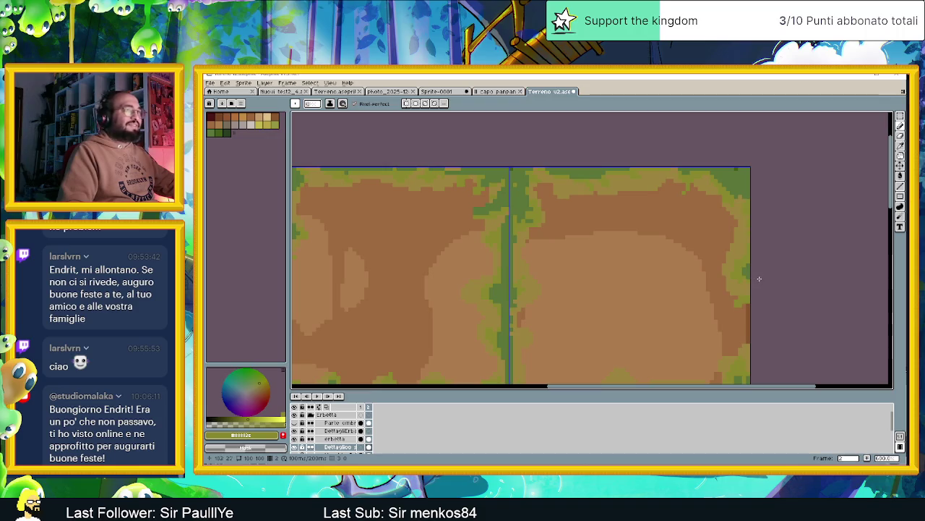
{"action": "key", "text": "F8"}
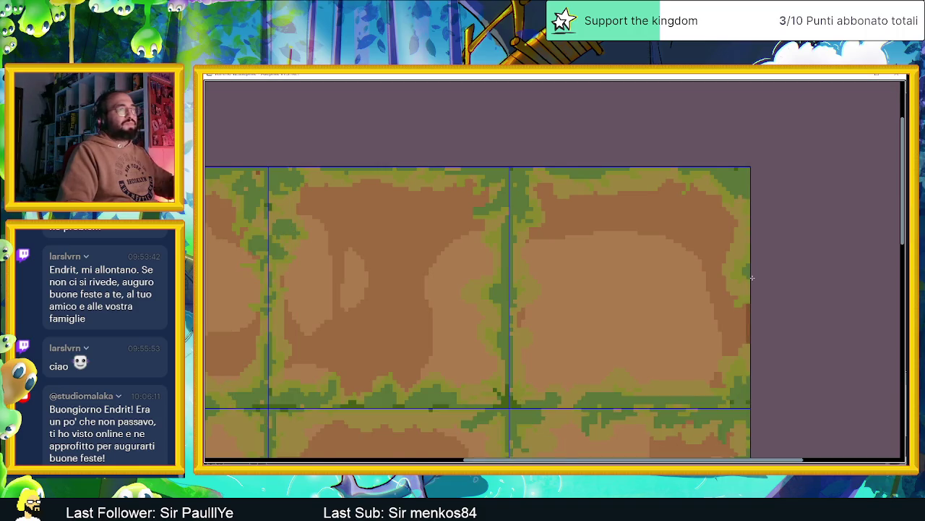
{"action": "scroll", "coordinate": [752, 276], "scroll_direction": "up", "scroll_amount": 1}
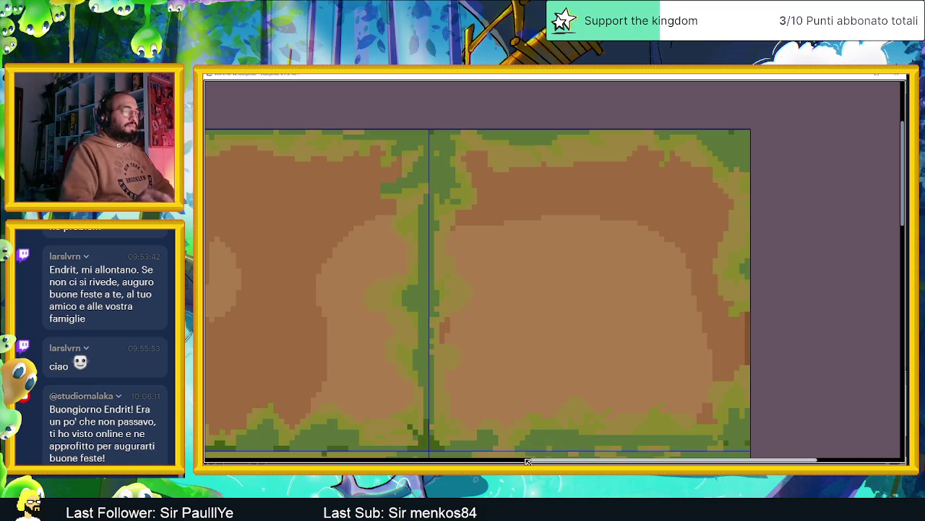
{"action": "left_click_drag", "start_coordinate": [595, 351], "coordinate": [639, 315]}
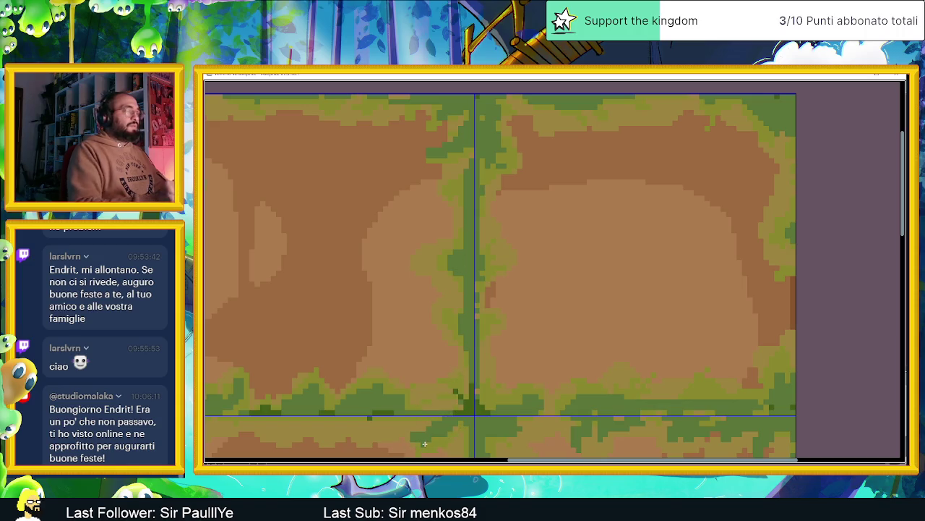
{"action": "mouse_move", "coordinate": [542, 381]}
{"action": "left_mouse_down"}
{"action": "mouse_move", "coordinate": [542, 177]}
{"action": "mouse_move", "coordinate": [466, 106]}
{"action": "left_mouse_up"}
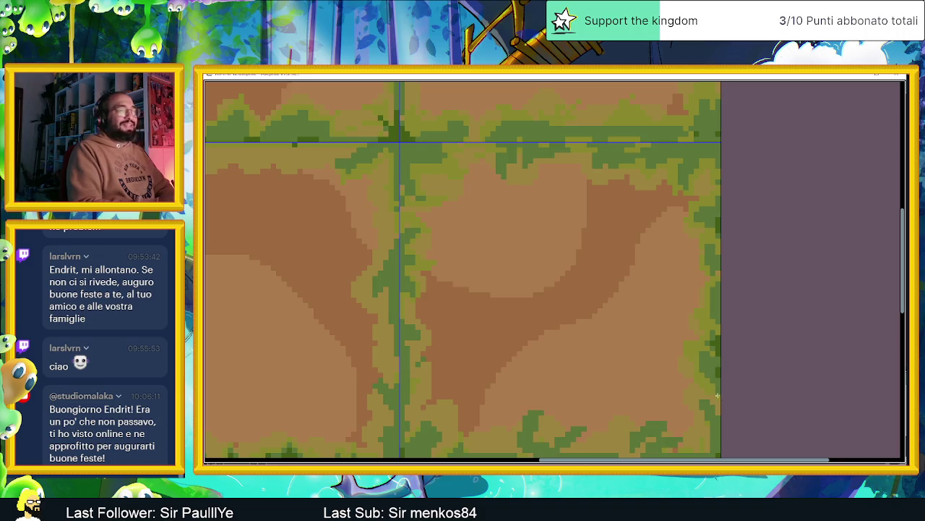
{"action": "scroll", "coordinate": [733, 311], "scroll_direction": "down", "scroll_amount": 2}
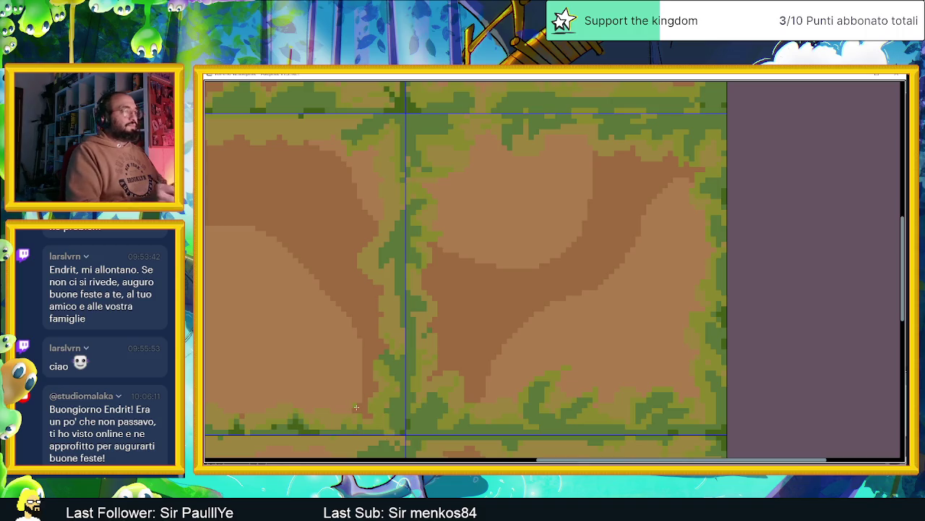
{"action": "scroll", "coordinate": [484, 345], "scroll_direction": "down", "scroll_amount": 1}
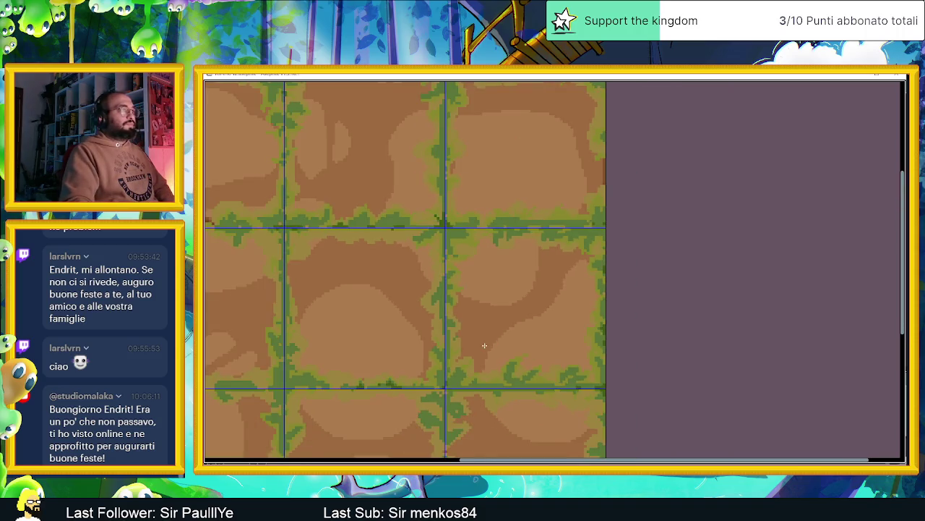
{"action": "scroll", "coordinate": [484, 346], "scroll_direction": "down", "scroll_amount": 1}
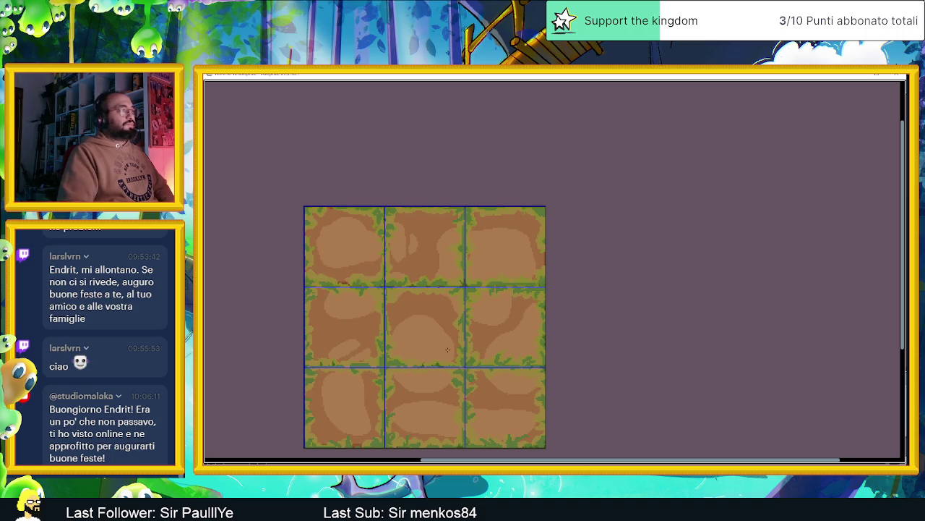
{"action": "scroll", "coordinate": [460, 357], "scroll_direction": "down", "scroll_amount": 1}
{"action": "scroll", "coordinate": [454, 365], "scroll_direction": "up", "scroll_amount": 1}
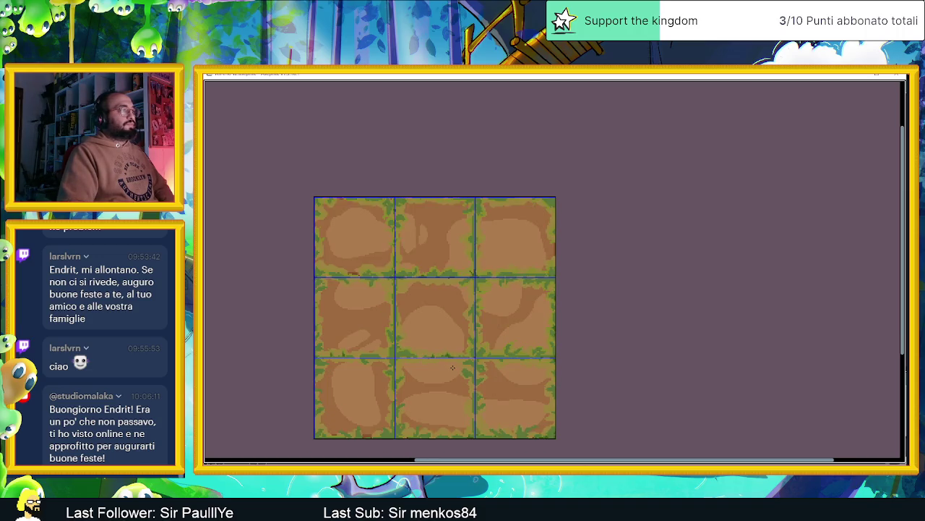
{"action": "scroll", "coordinate": [452, 368], "scroll_direction": "down", "scroll_amount": 1}
{"action": "scroll", "coordinate": [453, 368], "scroll_direction": "down", "scroll_amount": 1}
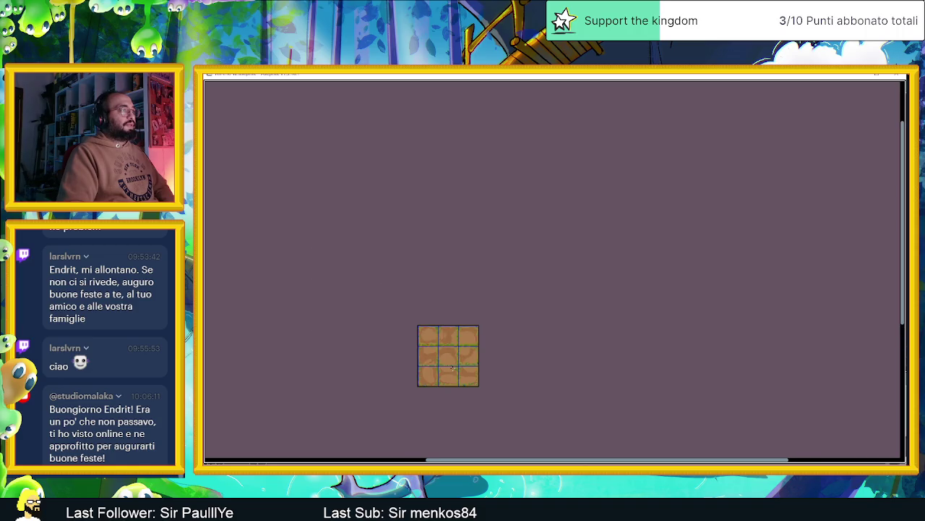
{"action": "scroll", "coordinate": [452, 368], "scroll_direction": "up", "scroll_amount": 1}
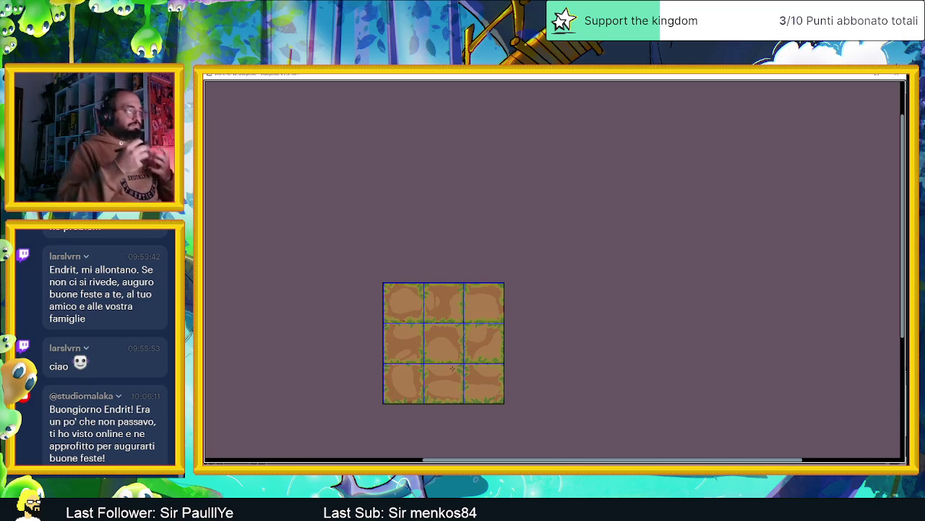
{"action": "scroll", "coordinate": [466, 326], "scroll_direction": "up", "scroll_amount": 1}
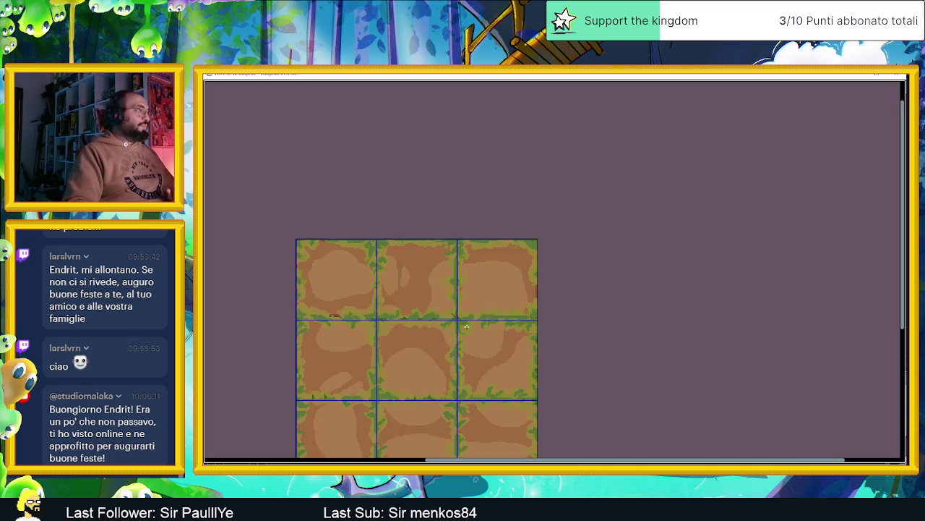
{"action": "scroll", "coordinate": [321, 397], "scroll_direction": "up", "scroll_amount": 1}
{"action": "scroll", "coordinate": [340, 398], "scroll_direction": "up", "scroll_amount": 1}
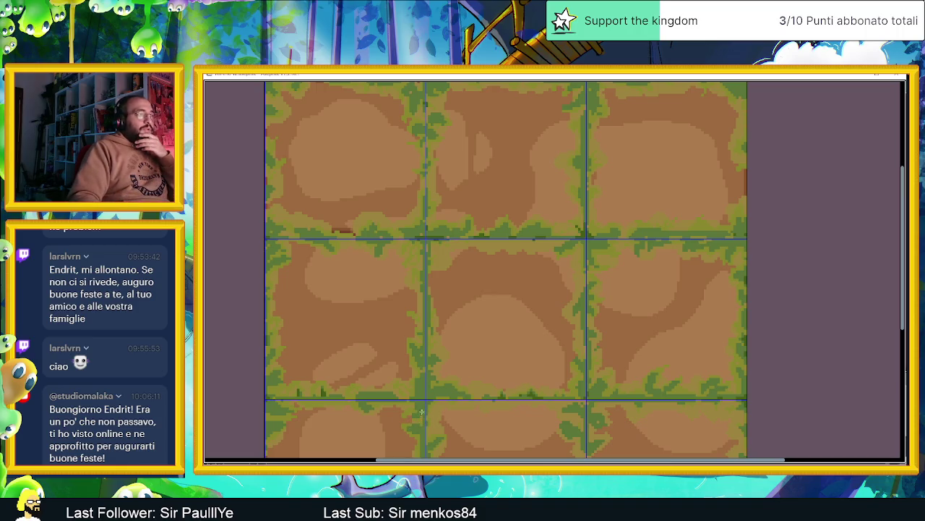
{"action": "left_click_drag", "start_coordinate": [519, 381], "coordinate": [475, 313]}
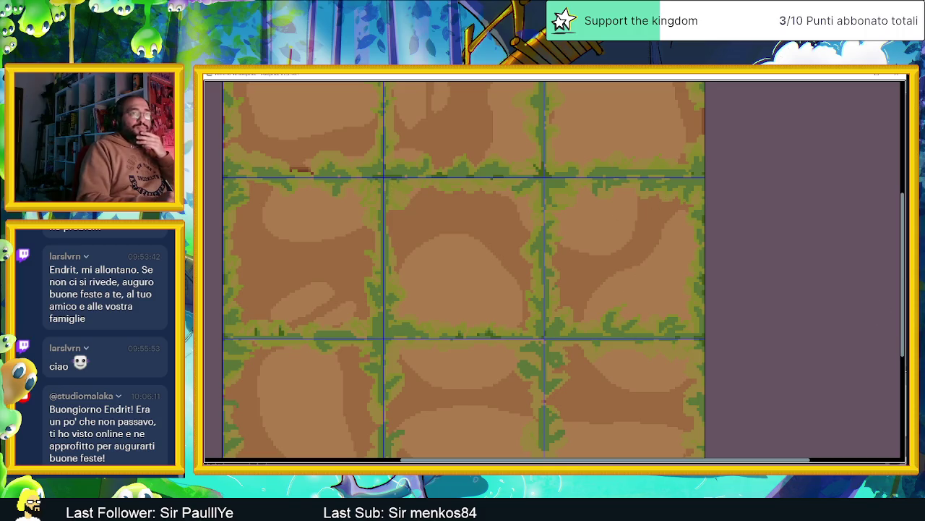
{"action": "left_click_drag", "start_coordinate": [904, 341], "coordinate": [898, 379]}
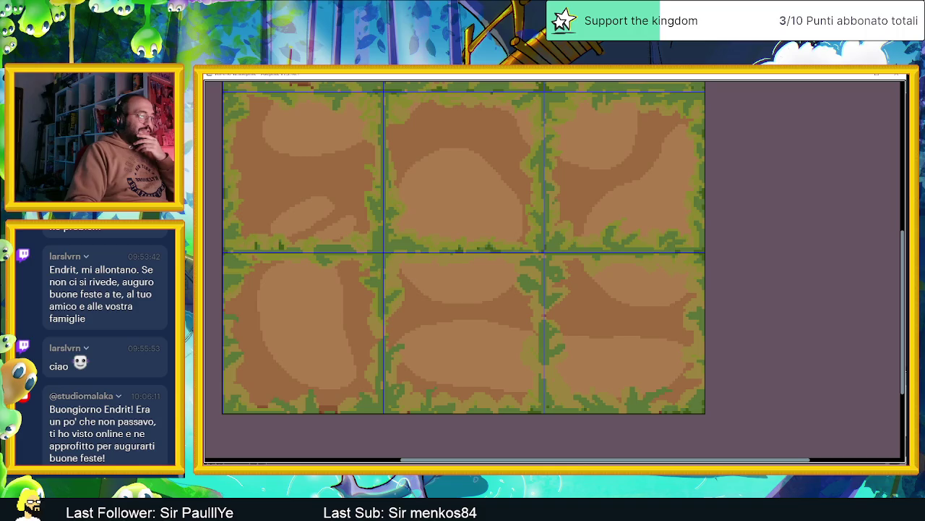
{"action": "key", "text": "alt+Tab"}
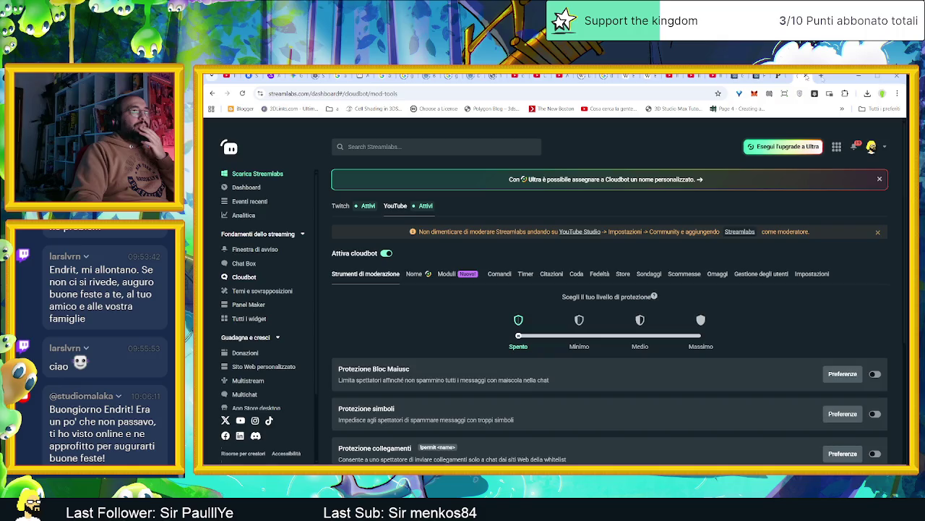
{"action": "left_click", "coordinate": [796, 76]}
{"action": "left_click", "coordinate": [859, 76]}
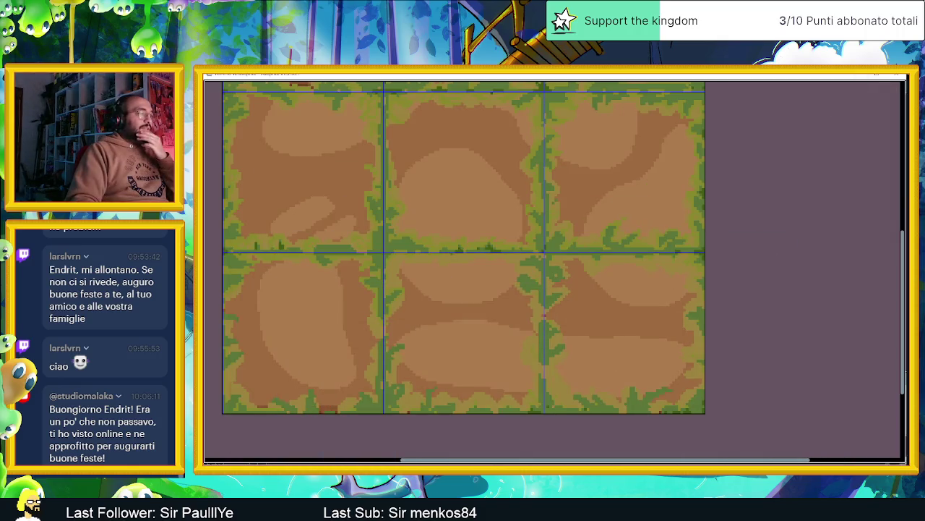
{"action": "key", "text": "alt+Tab"}
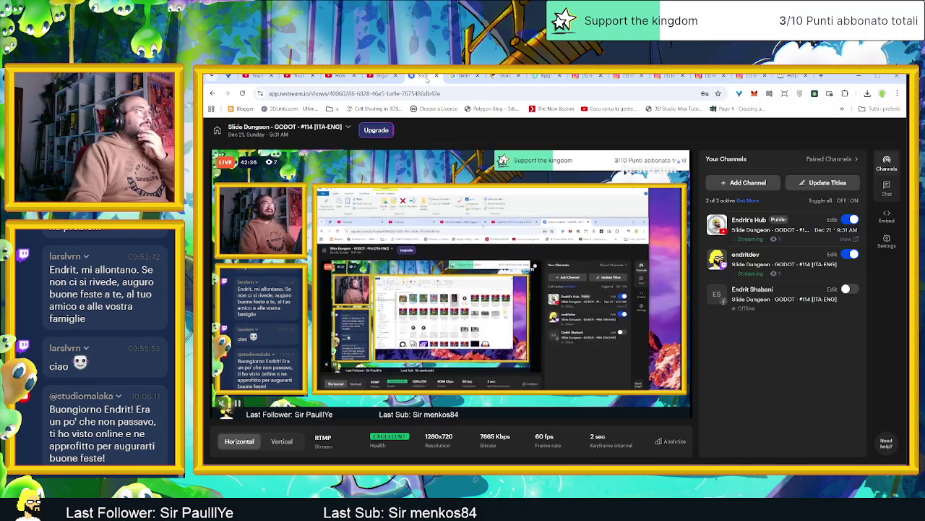
{"action": "left_click", "coordinate": [426, 76]}
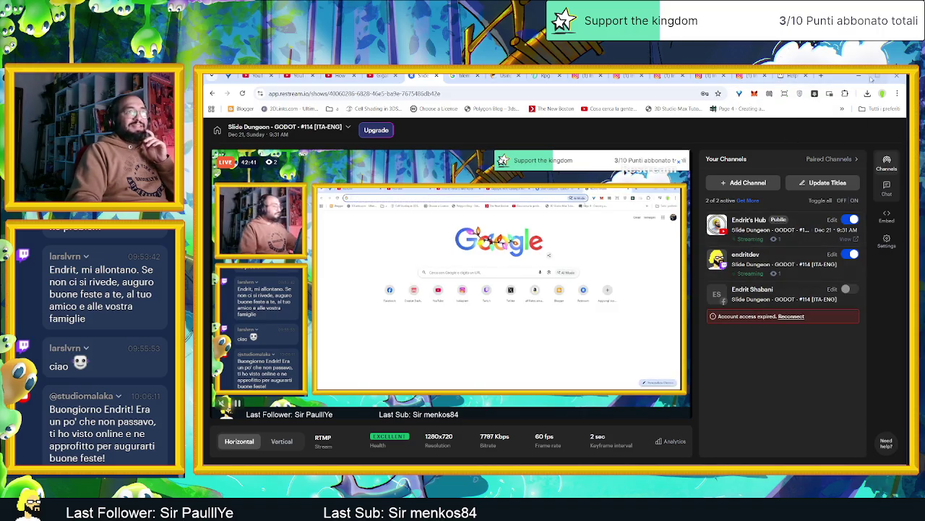
{"action": "left_click", "coordinate": [859, 76]}
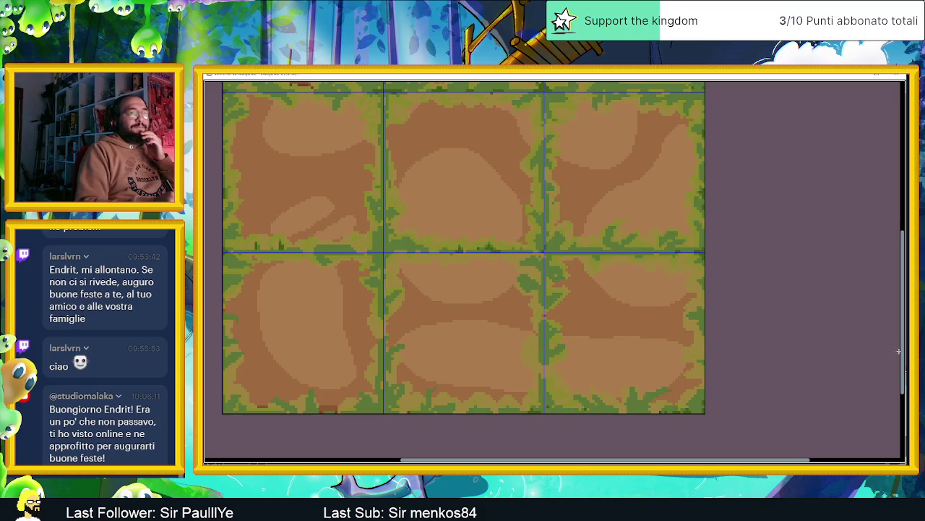
- Zoom out over the whole 3x3 tileset, restore the full editor, and show frame 1
{"action": "scroll", "coordinate": [899, 352], "scroll_direction": "down", "scroll_amount": 1}
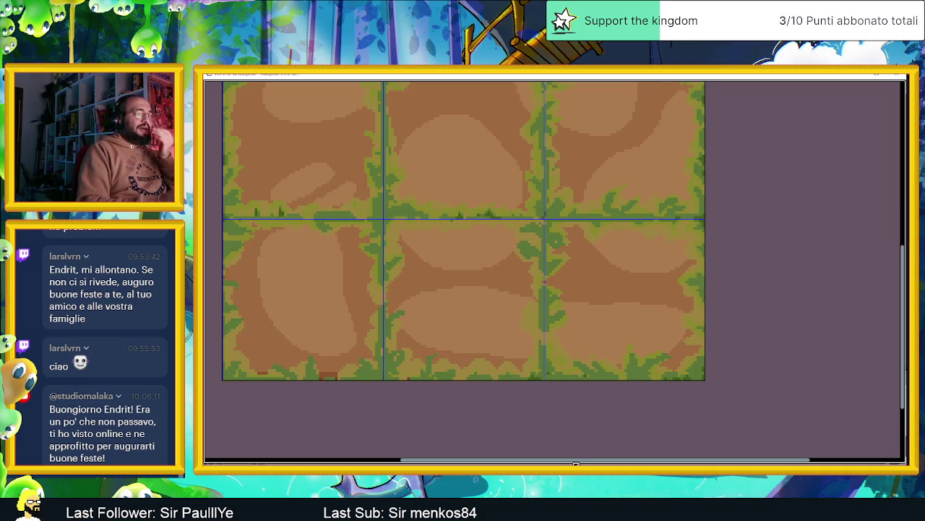
{"action": "left_click_drag", "start_coordinate": [579, 463], "coordinate": [550, 462]}
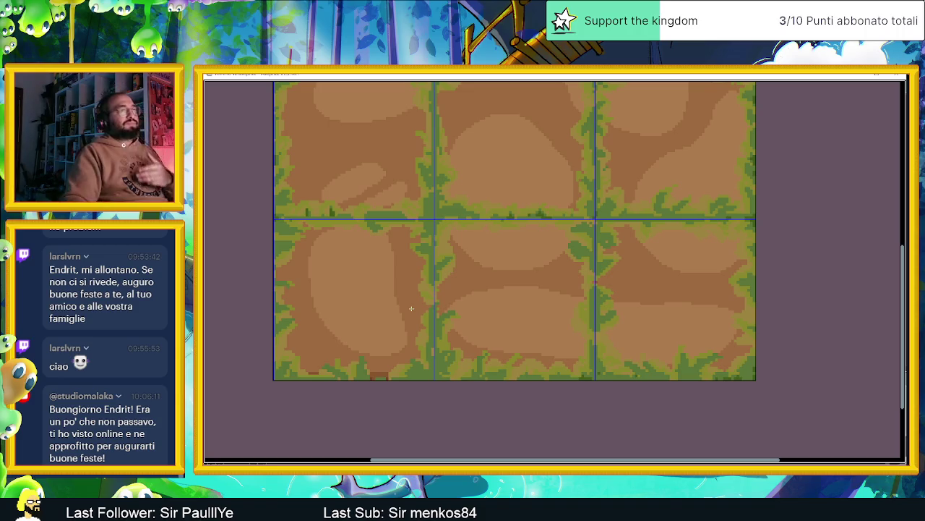
{"action": "scroll", "coordinate": [411, 309], "scroll_direction": "down", "scroll_amount": 1}
{"action": "scroll", "coordinate": [462, 309], "scroll_direction": "down", "scroll_amount": 1}
{"action": "scroll", "coordinate": [509, 309], "scroll_direction": "down", "scroll_amount": 1}
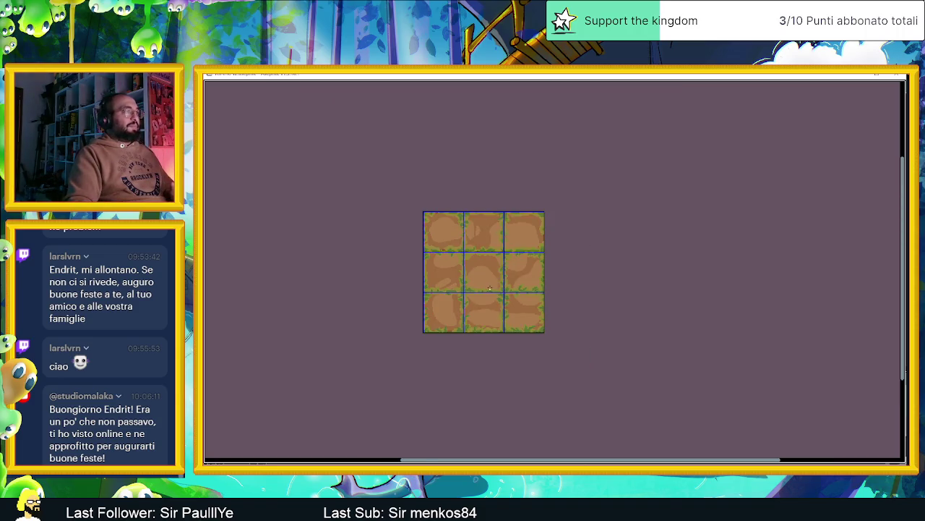
{"action": "scroll", "coordinate": [490, 289], "scroll_direction": "up", "scroll_amount": 1}
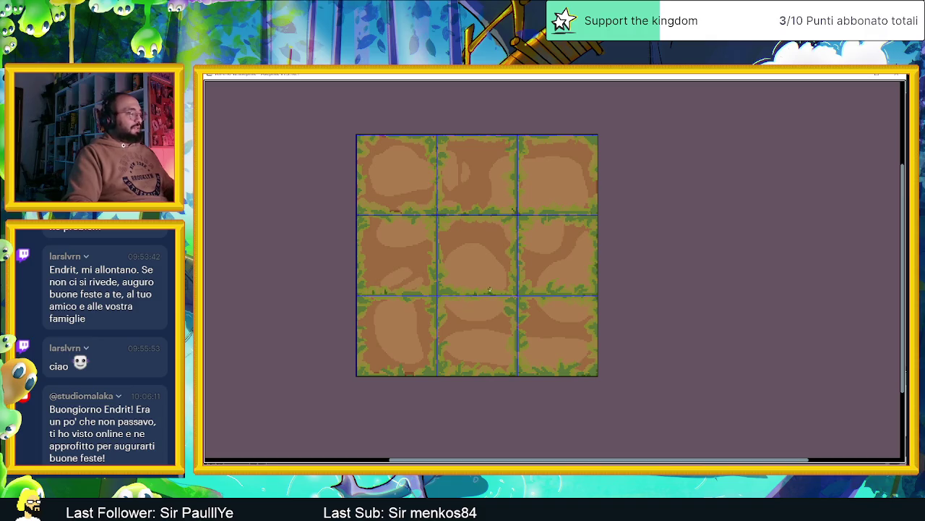
{"action": "key", "text": "ctrl+f"}
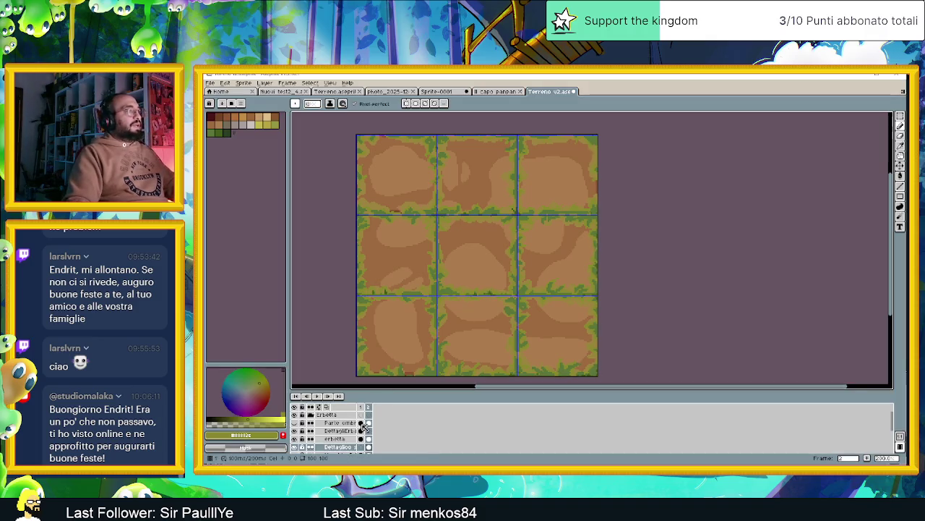
{"action": "key", "text": "Left"}
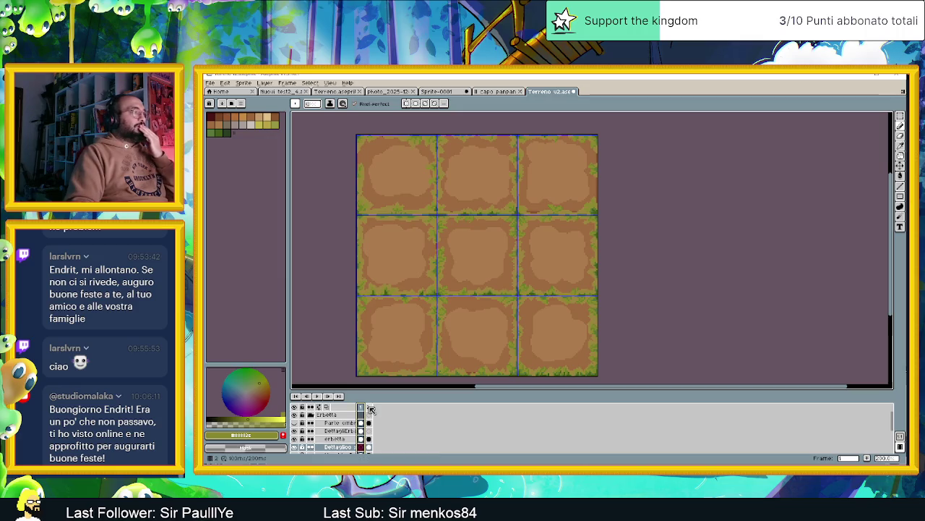
- Flip between frames 1 and 2 to compare them, ending on frame 2
{"action": "left_click", "coordinate": [371, 410]}
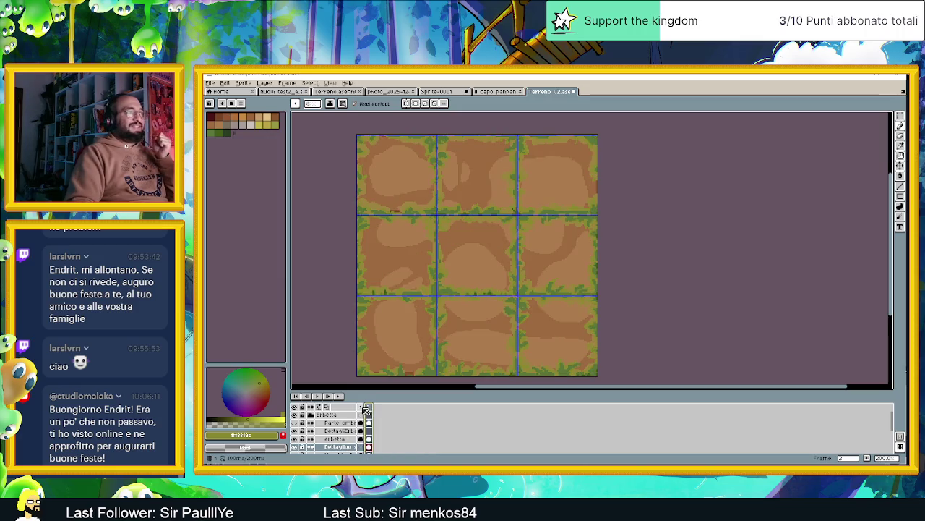
{"action": "left_click", "coordinate": [363, 410]}
{"action": "left_click", "coordinate": [370, 410]}
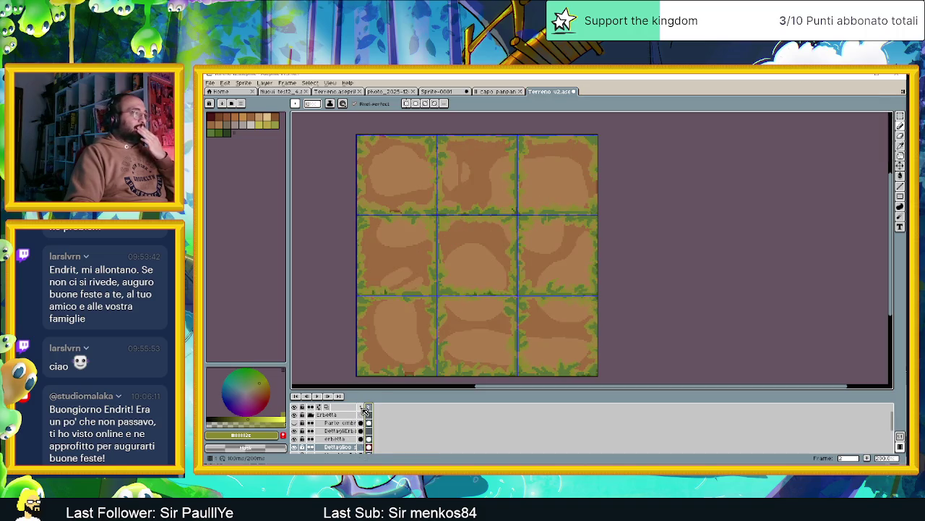
{"action": "left_click", "coordinate": [364, 410]}
{"action": "left_click", "coordinate": [371, 410]}
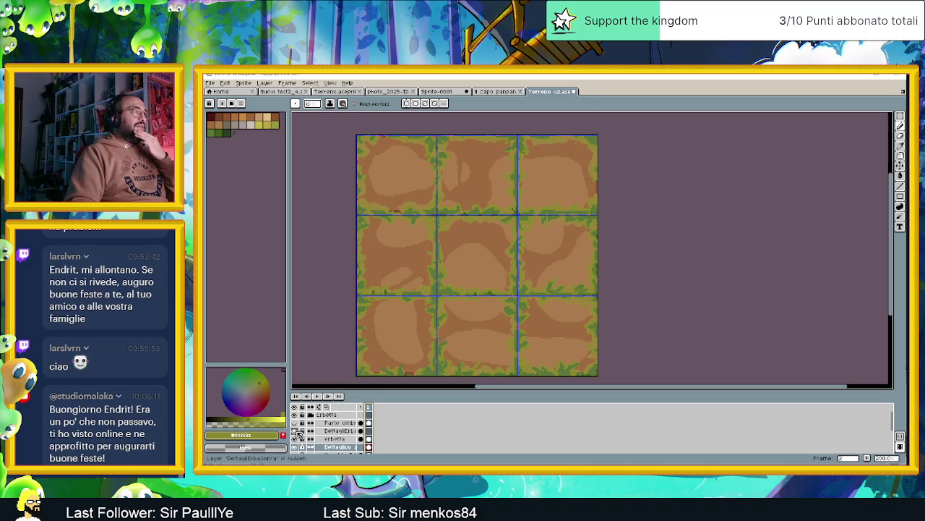
- Toggle the erbetta layer's visibility to compare, then unlock and select erbetta
{"action": "left_click", "coordinate": [295, 438]}
{"action": "left_click", "coordinate": [296, 439]}
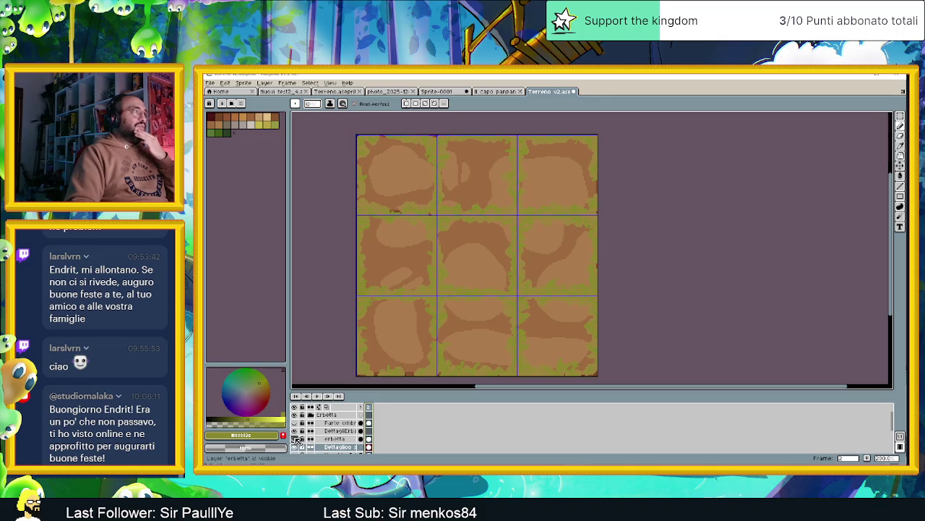
{"action": "left_click", "coordinate": [296, 439]}
{"action": "left_click", "coordinate": [297, 439]}
{"action": "left_click", "coordinate": [297, 439]}
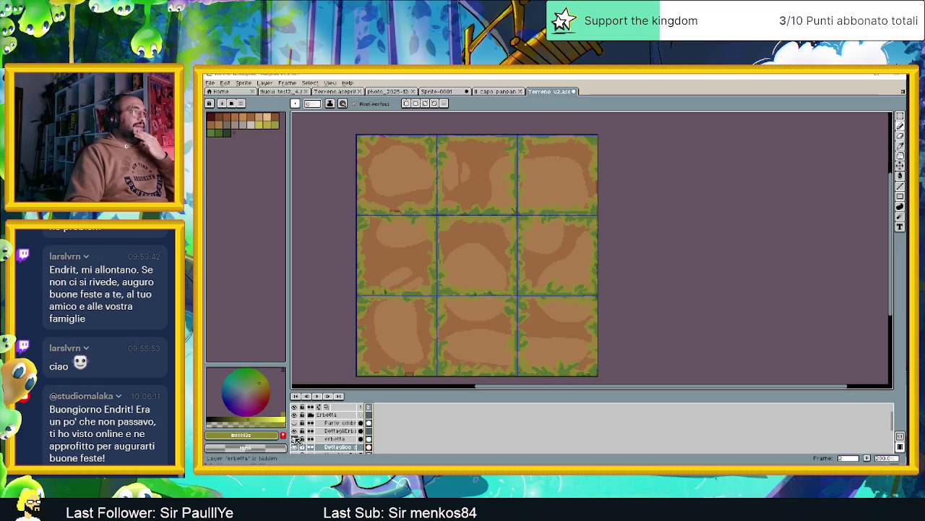
{"action": "left_click", "coordinate": [296, 439]}
{"action": "left_click", "coordinate": [296, 439]}
{"action": "left_click", "coordinate": [296, 439]}
{"action": "left_click", "coordinate": [296, 439]}
{"action": "left_click", "coordinate": [297, 439]}
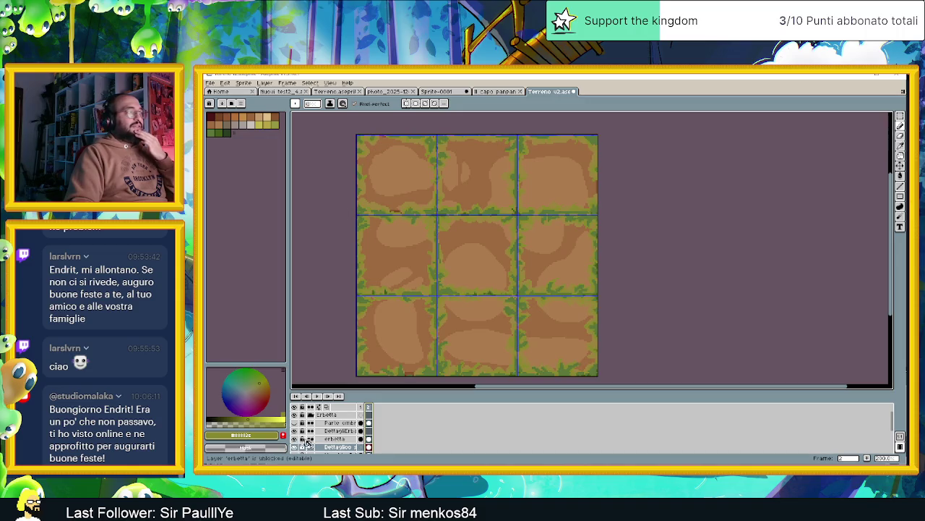
{"action": "left_click", "coordinate": [322, 440]}
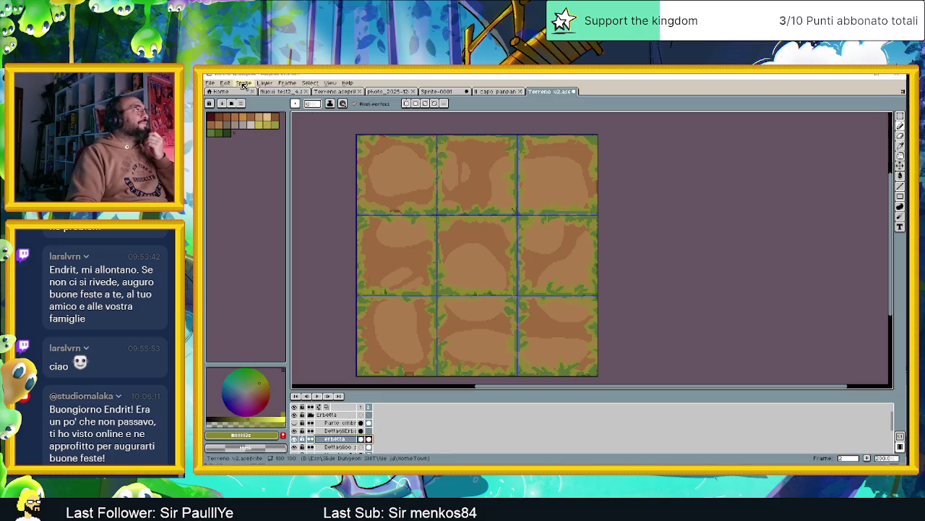
- Open Edit > FX > Outline and set the olive outline colour's alpha to 0
{"action": "left_click", "coordinate": [241, 84]}
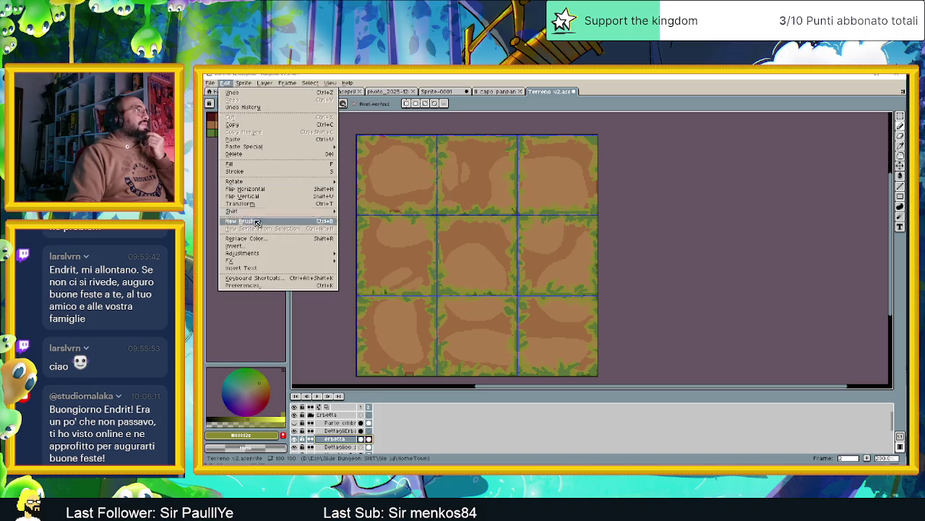
{"action": "mouse_move", "coordinate": [277, 261]}
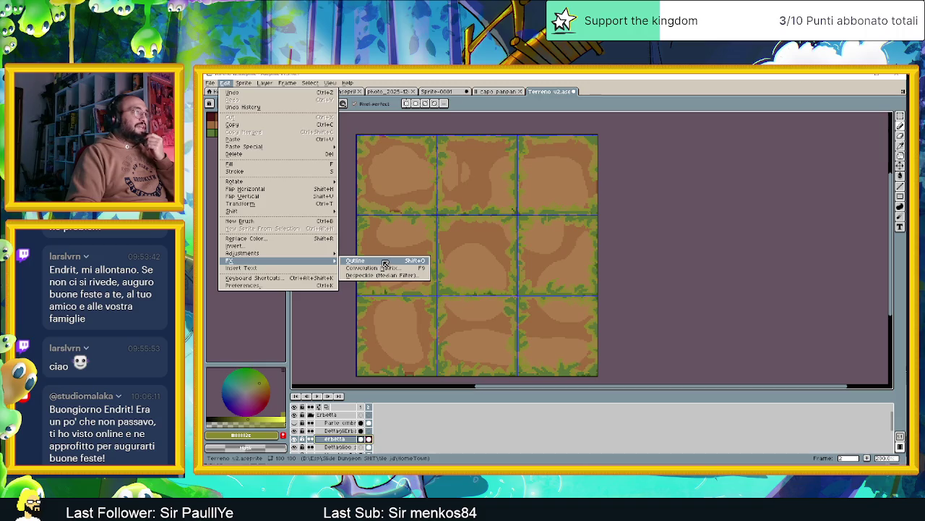
{"action": "left_click", "coordinate": [384, 262]}
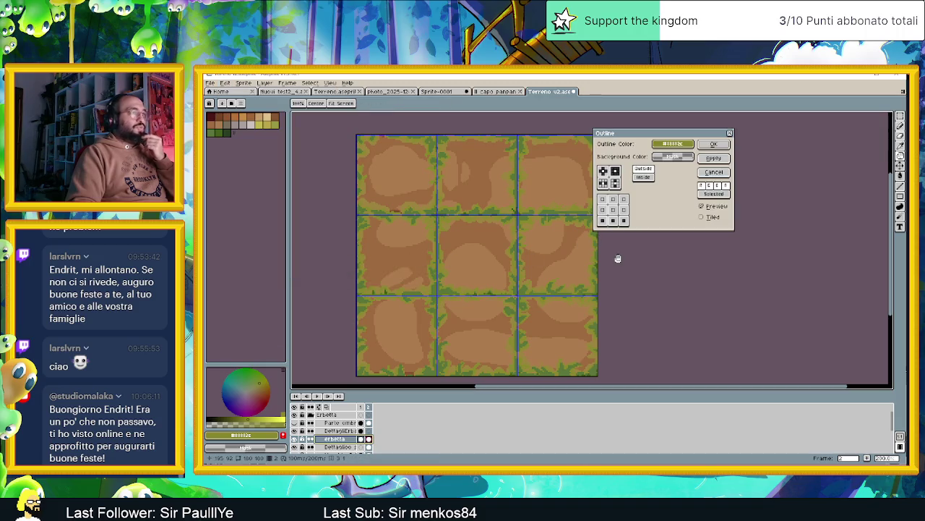
{"action": "left_click_drag", "start_coordinate": [686, 144], "coordinate": [498, 207]}
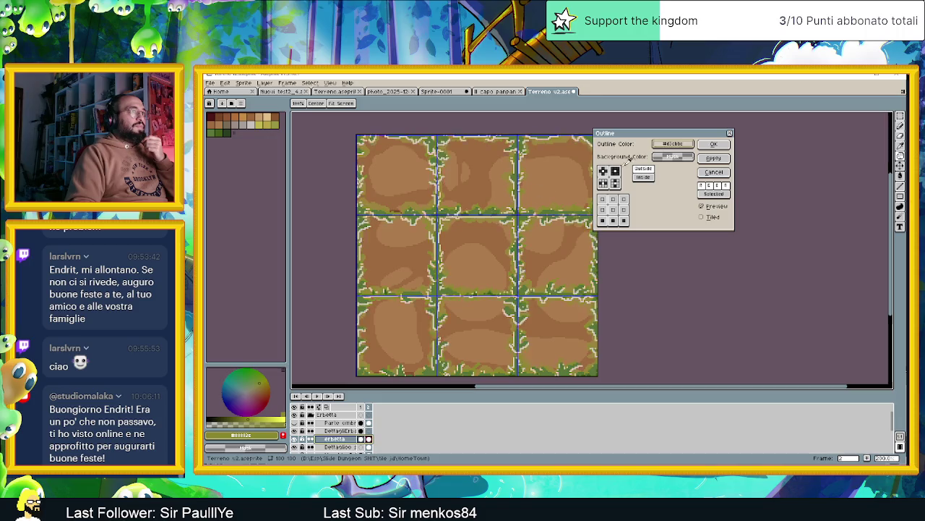
{"action": "left_click", "coordinate": [674, 141]}
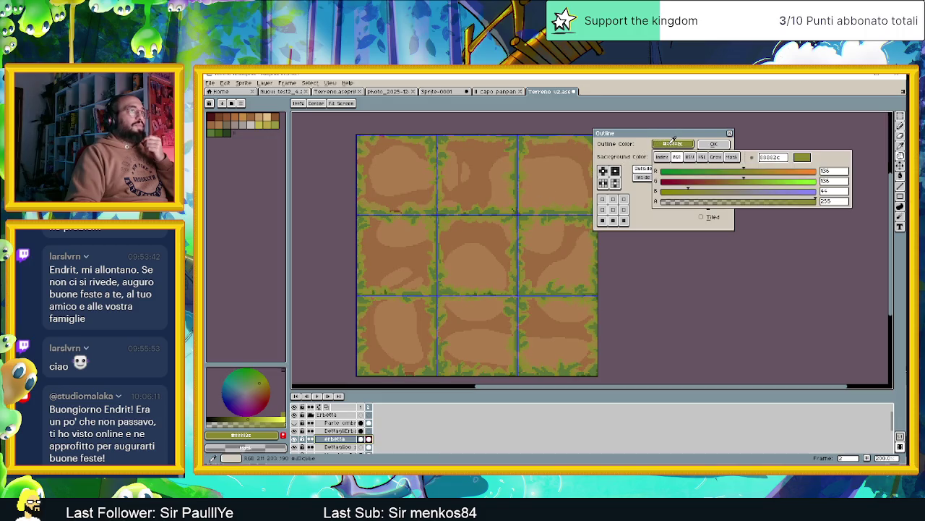
{"action": "left_click", "coordinate": [641, 204]}
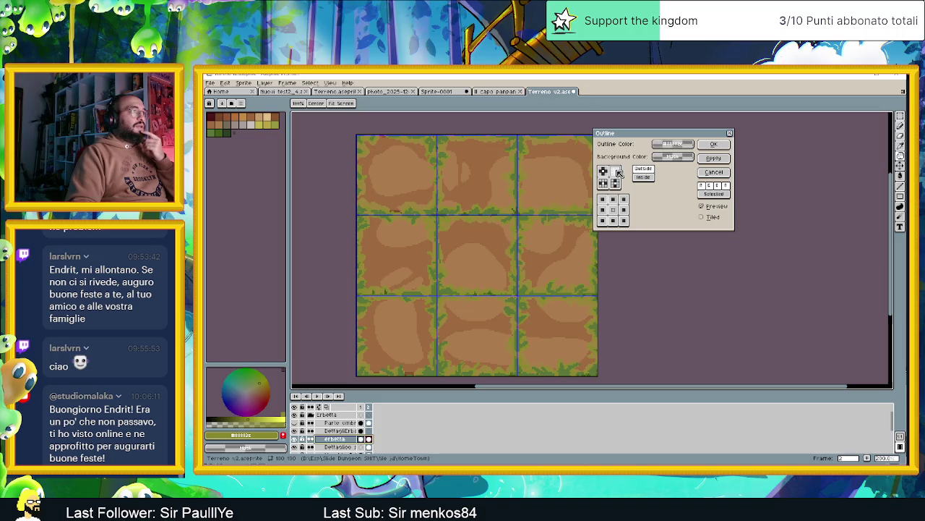
- Set the Outline matrix to the top and bottom neighbours
{"action": "left_click", "coordinate": [643, 177]}
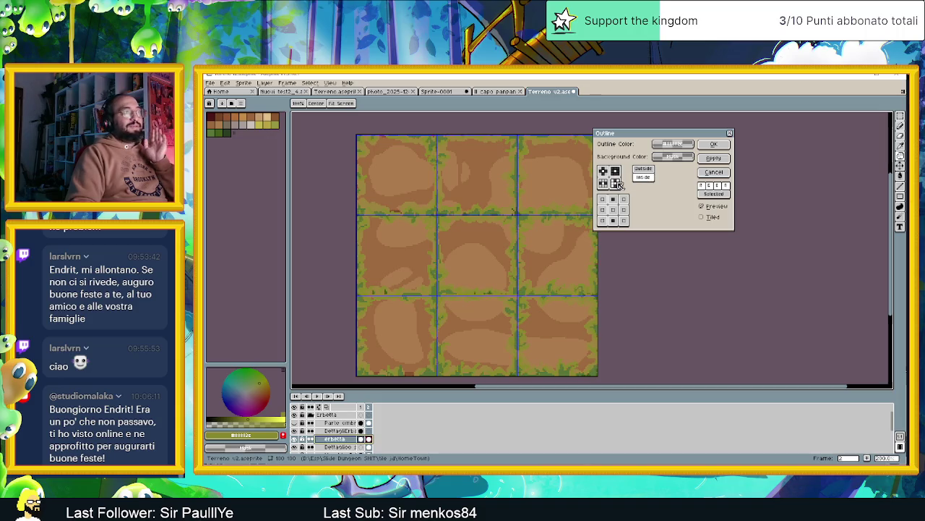
{"action": "left_click", "coordinate": [609, 172]}
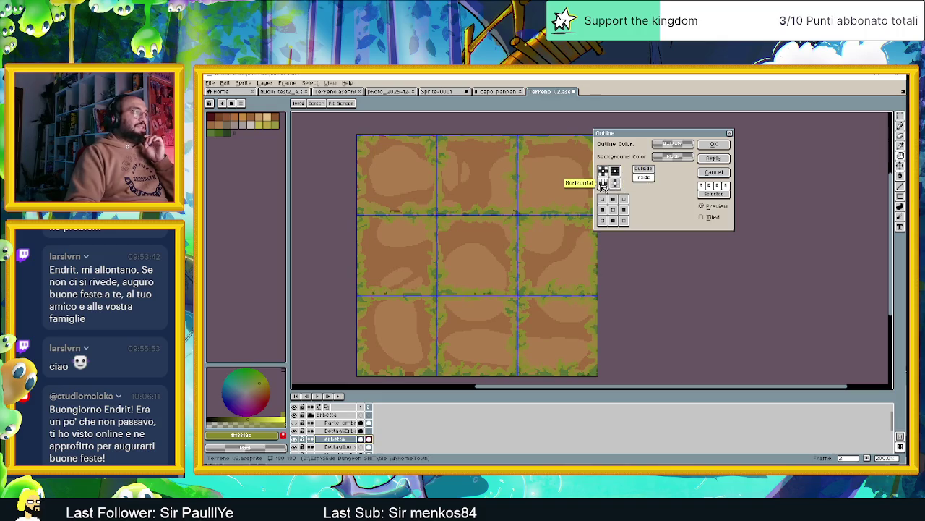
{"action": "left_click", "coordinate": [604, 185]}
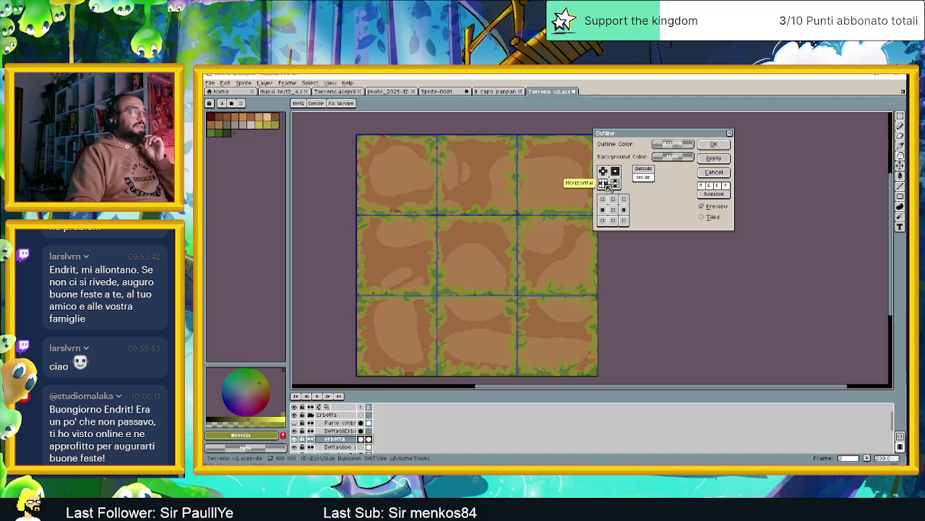
{"action": "left_click", "coordinate": [615, 185]}
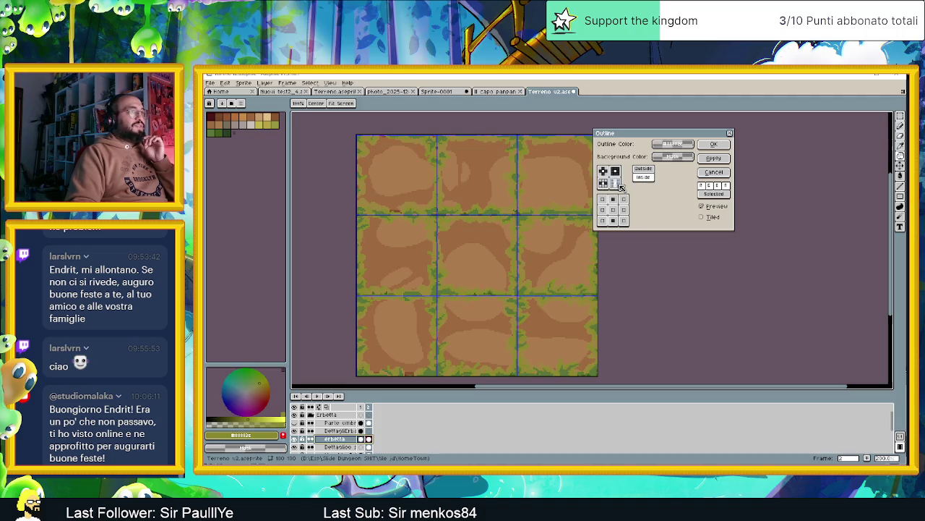
{"action": "left_click", "coordinate": [604, 184]}
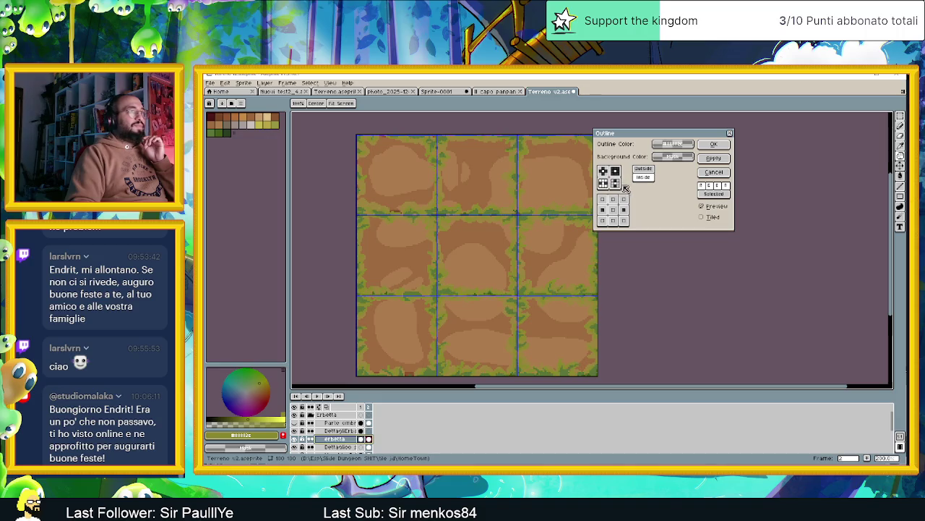
{"action": "left_click", "coordinate": [613, 199]}
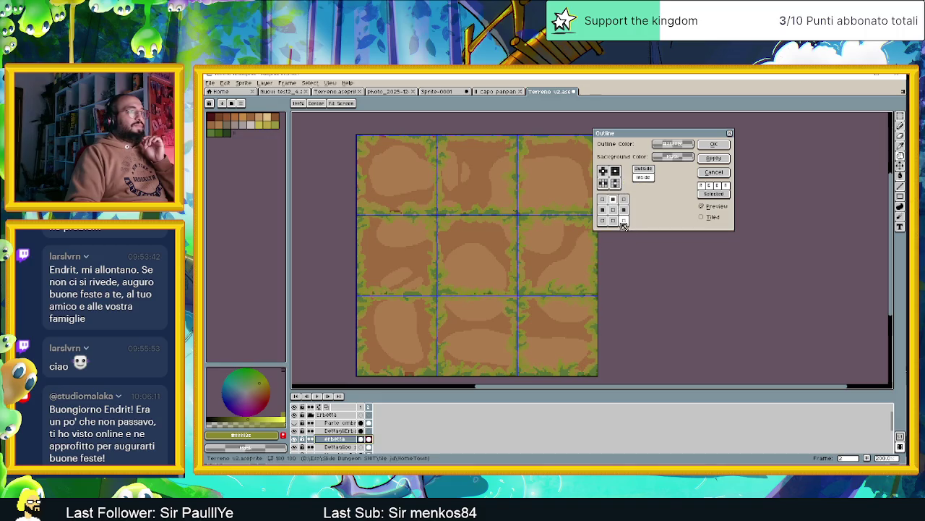
{"action": "left_click", "coordinate": [613, 220]}
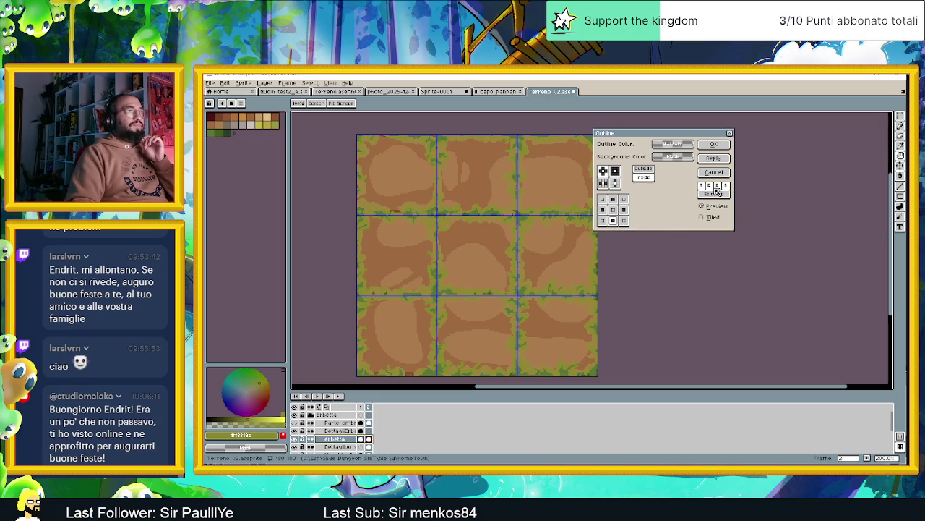
- Toggle Preview repeatedly to compare the tiles with and without the outline
{"action": "left_click", "coordinate": [706, 208]}
{"action": "left_click", "coordinate": [706, 208]}
{"action": "left_click", "coordinate": [706, 208]}
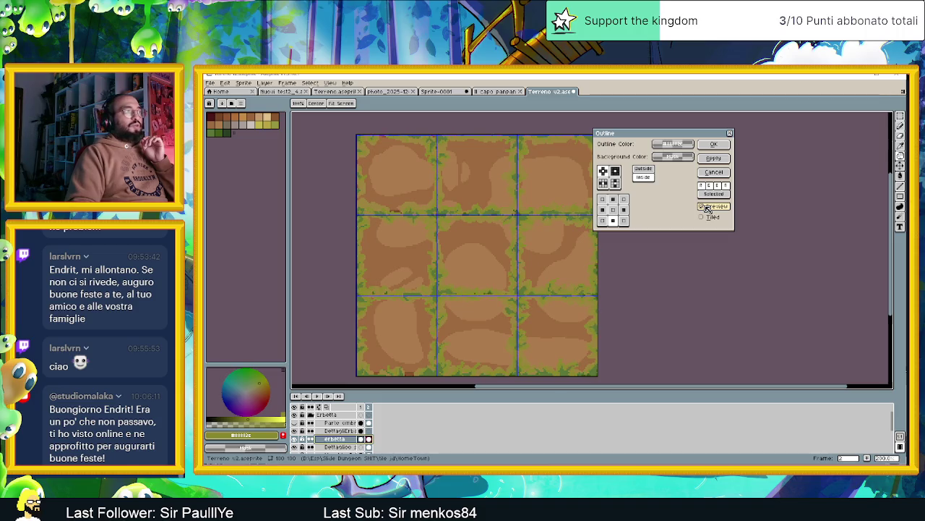
{"action": "left_click", "coordinate": [706, 209]}
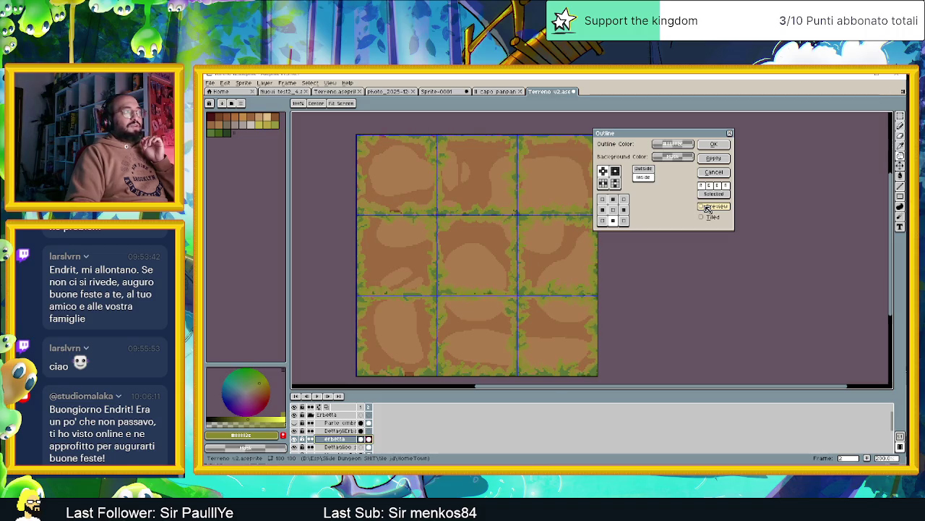
{"action": "left_click", "coordinate": [706, 208]}
{"action": "left_click", "coordinate": [706, 208]}
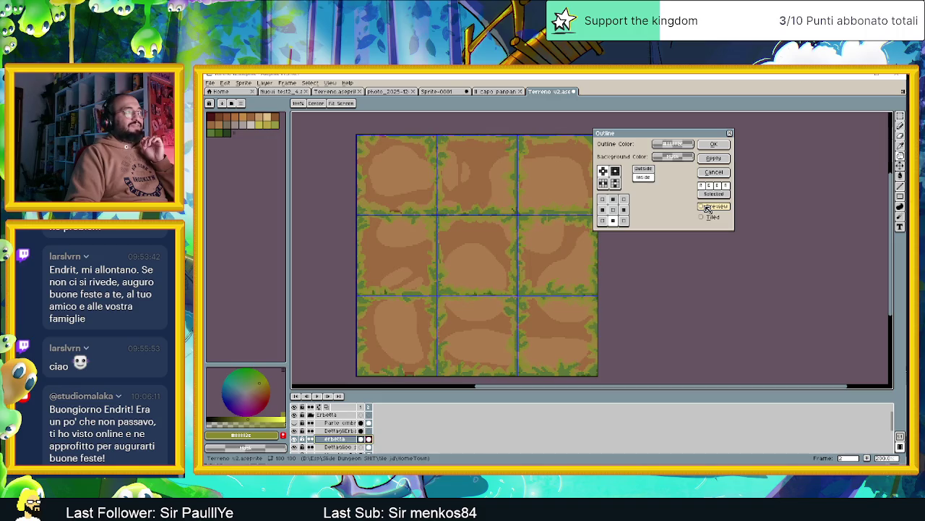
{"action": "left_click", "coordinate": [707, 208]}
{"action": "left_click", "coordinate": [706, 208]}
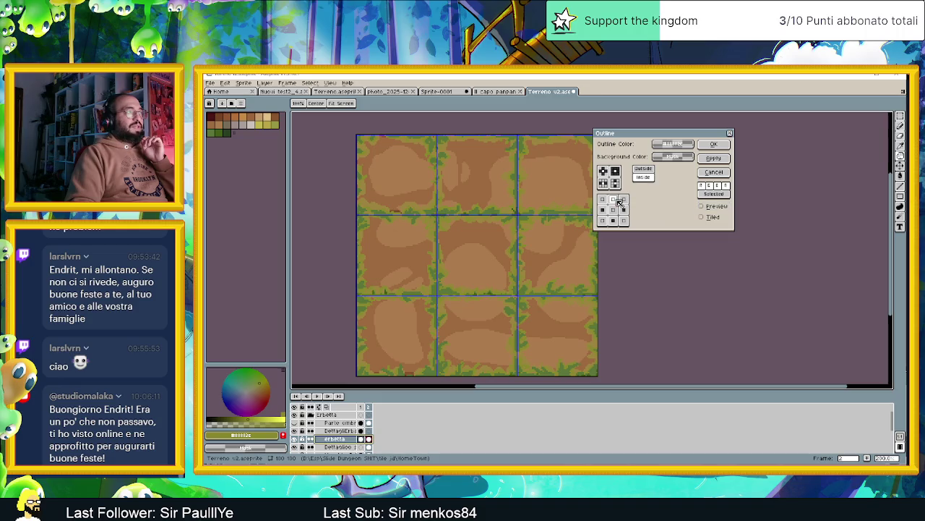
{"action": "left_click", "coordinate": [705, 208]}
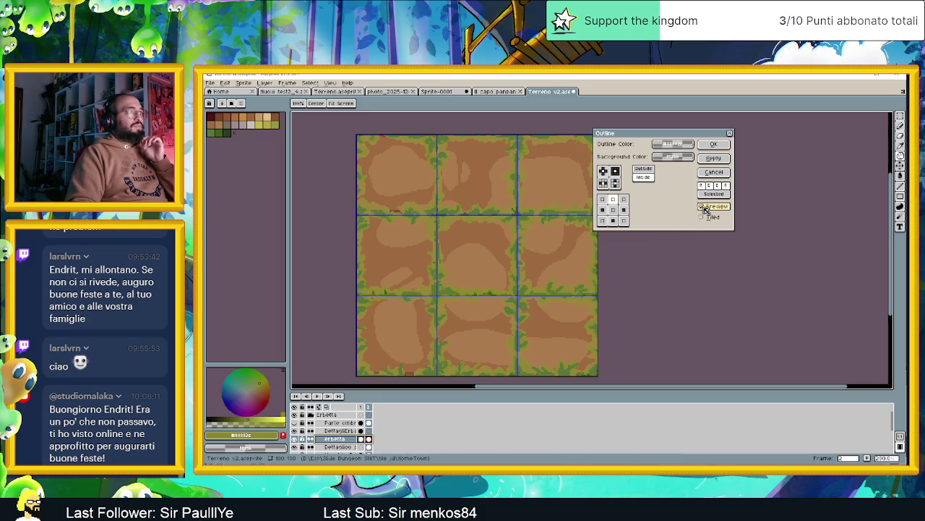
{"action": "left_click", "coordinate": [706, 209]}
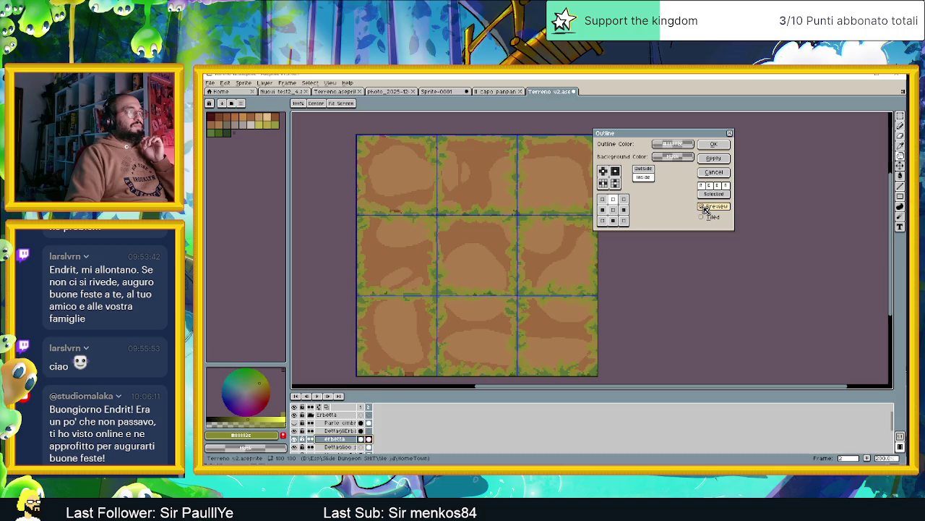
- Retoggle the top and bottom neighbours and include the centre pixel, checking the preview
{"action": "left_click", "coordinate": [613, 200]}
{"action": "left_click", "coordinate": [614, 201]}
{"action": "left_click", "coordinate": [614, 201]}
{"action": "left_click", "coordinate": [614, 202]}
{"action": "left_click", "coordinate": [615, 221]}
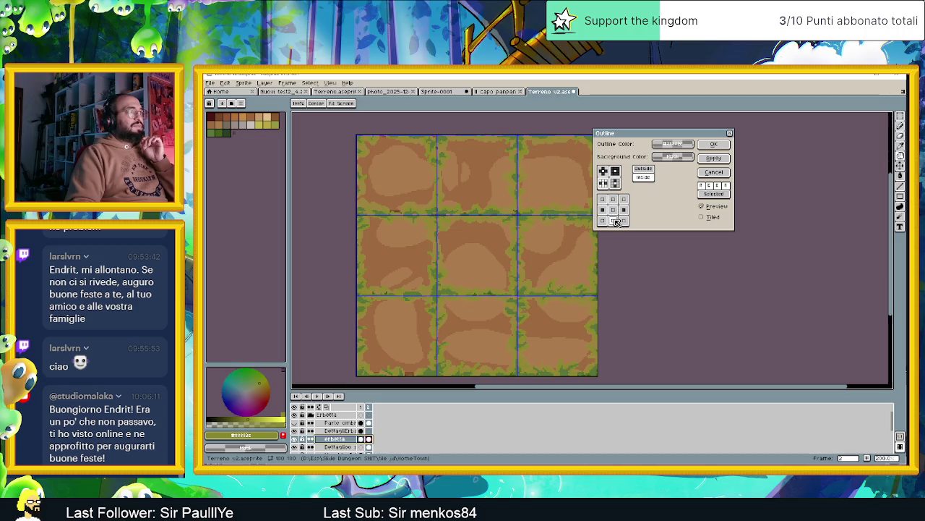
{"action": "left_click", "coordinate": [710, 209]}
{"action": "left_click", "coordinate": [710, 209]}
{"action": "left_click", "coordinate": [710, 209]}
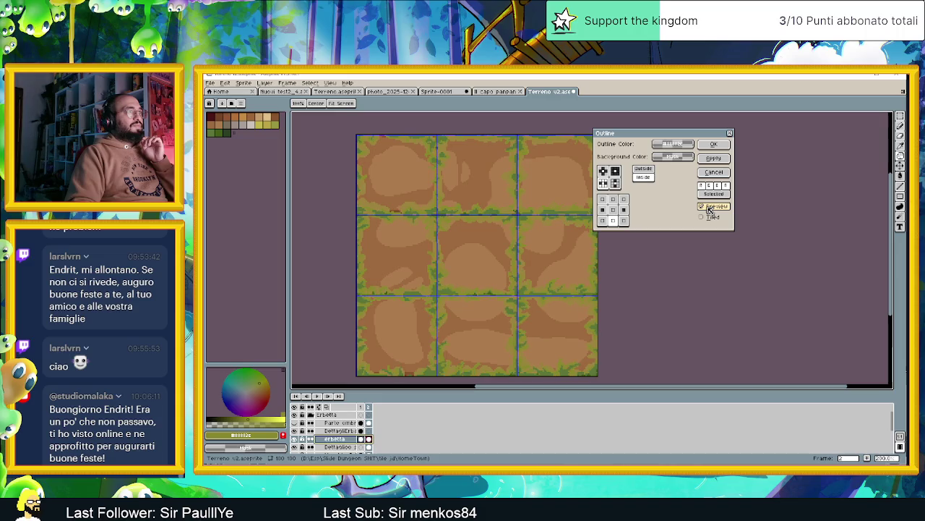
{"action": "left_click", "coordinate": [709, 209]}
{"action": "left_click", "coordinate": [710, 209]}
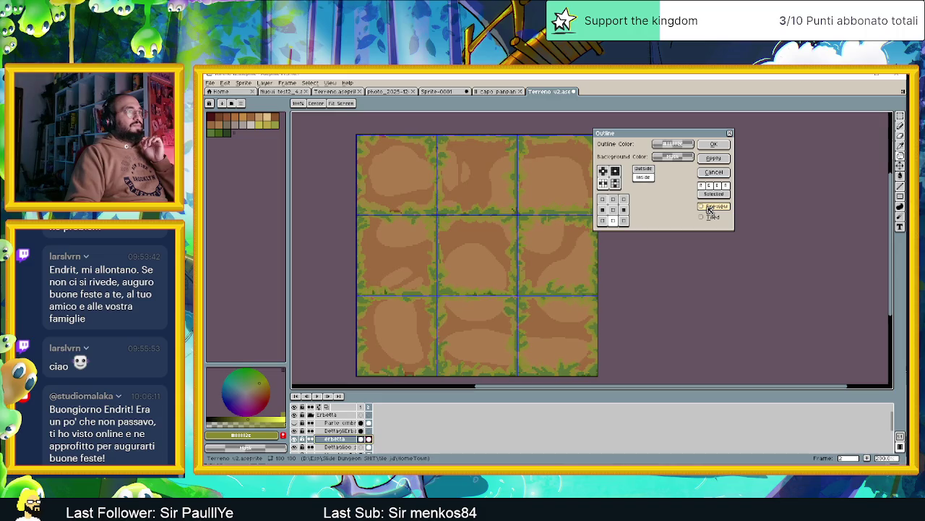
{"action": "left_click", "coordinate": [616, 210]}
{"action": "left_click", "coordinate": [710, 207]}
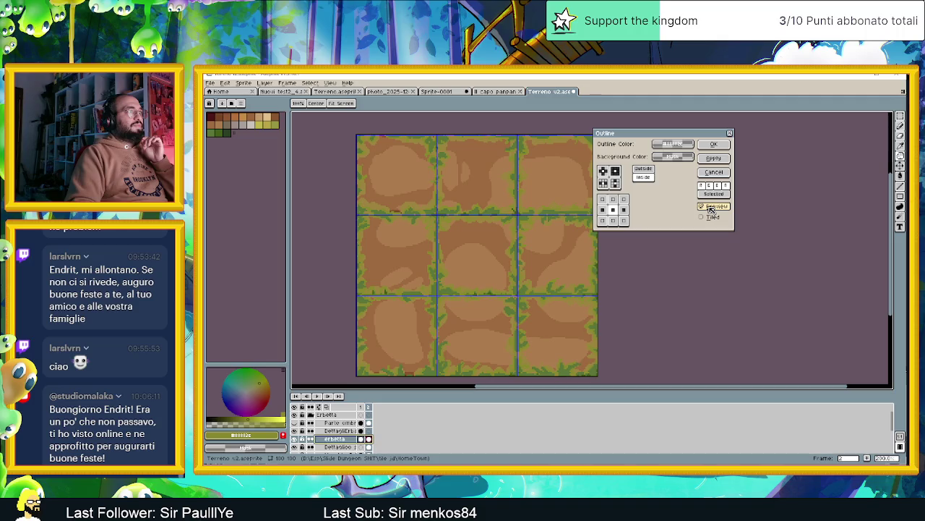
- Move the Outline dialog aside and compare the preview on the tiles again
{"action": "left_click_drag", "start_coordinate": [731, 213], "coordinate": [788, 217]}
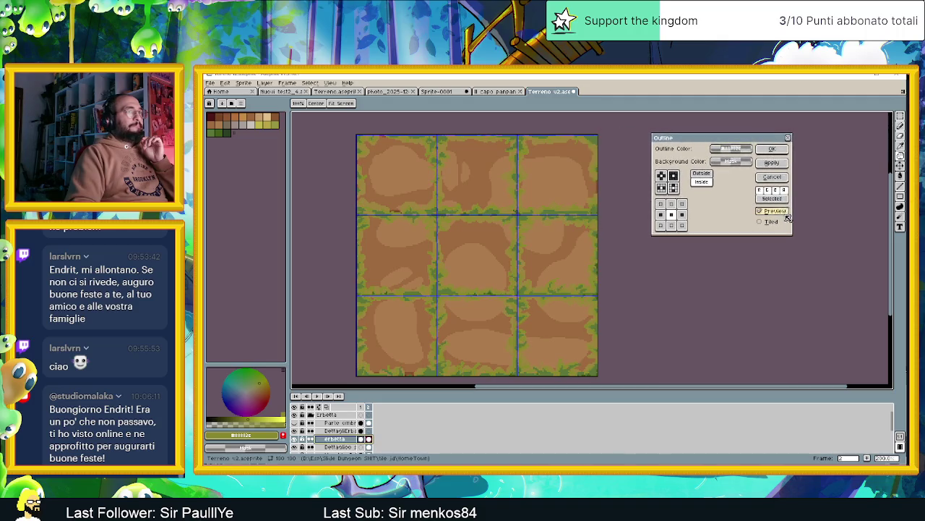
{"action": "left_click", "coordinate": [782, 211]}
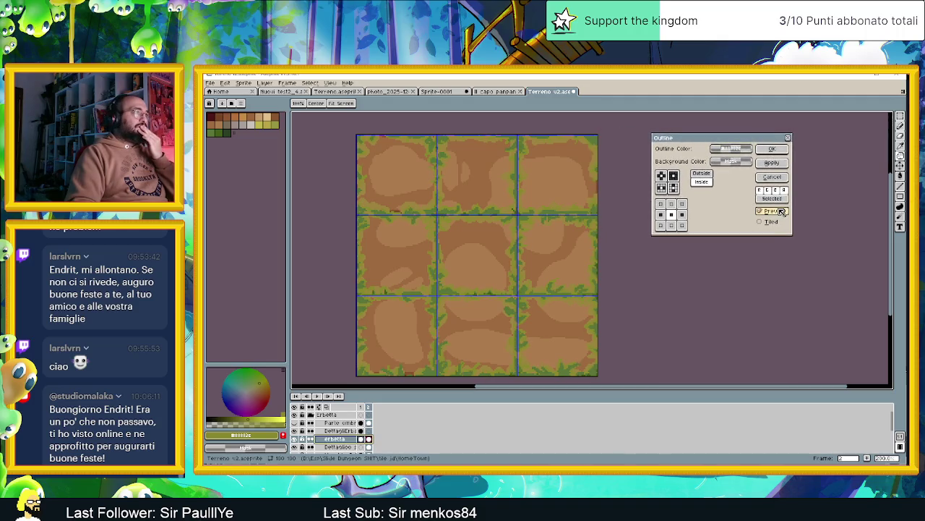
{"action": "left_click", "coordinate": [781, 211]}
{"action": "left_click", "coordinate": [781, 211]}
{"action": "left_click", "coordinate": [781, 212]}
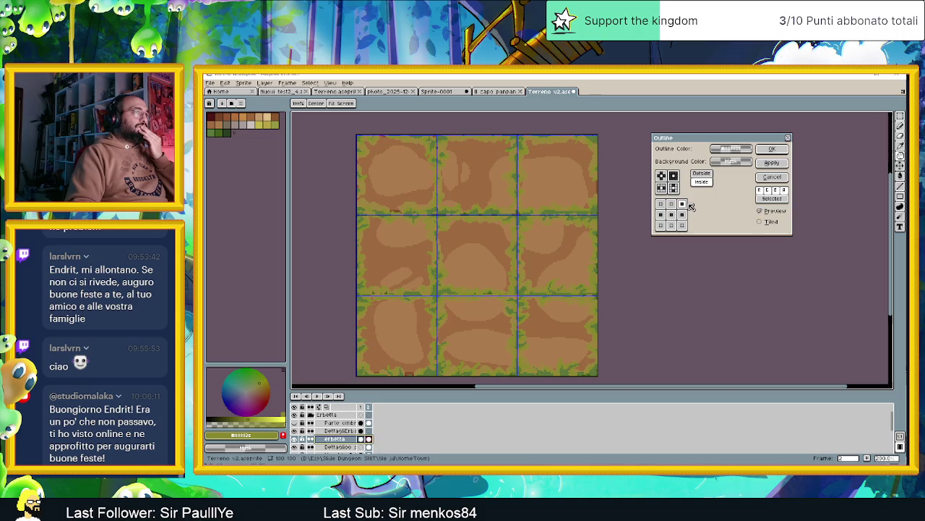
- Drop the top-right neighbour, test the bottom neighbours, and apply the outline
{"action": "left_click", "coordinate": [682, 204]}
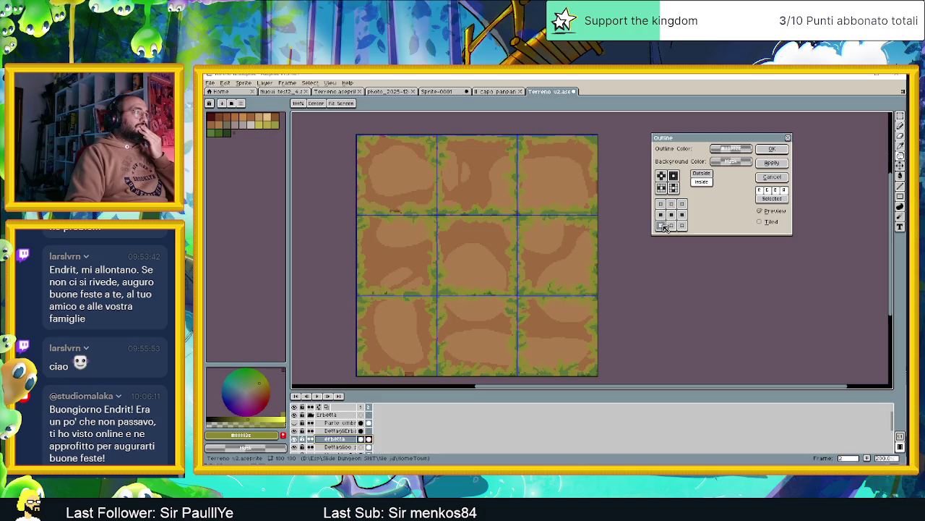
{"action": "left_click", "coordinate": [661, 225]}
{"action": "left_click", "coordinate": [661, 226]}
{"action": "left_click", "coordinate": [661, 225]}
{"action": "left_click", "coordinate": [661, 225]}
{"action": "left_click", "coordinate": [682, 226]}
{"action": "left_click", "coordinate": [671, 226]}
{"action": "left_click", "coordinate": [672, 226]}
{"action": "left_click", "coordinate": [672, 226]}
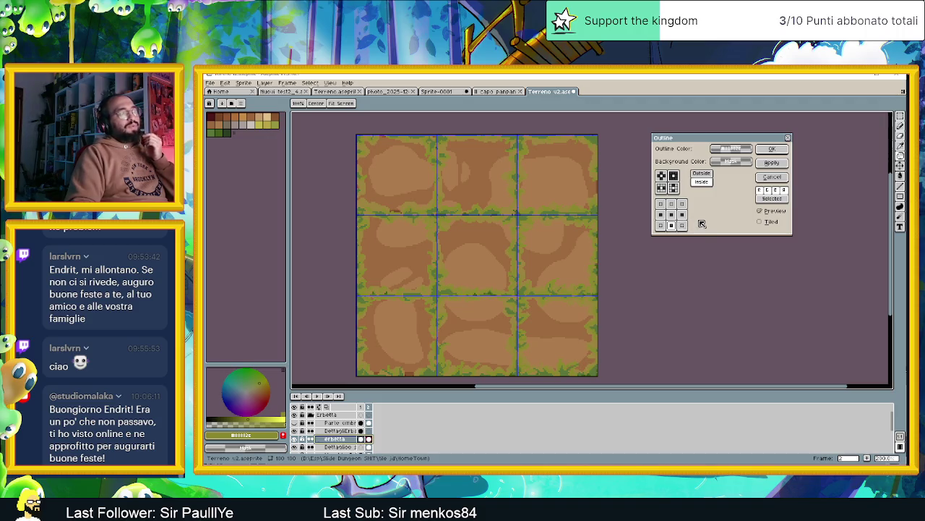
{"action": "left_click", "coordinate": [780, 151]}
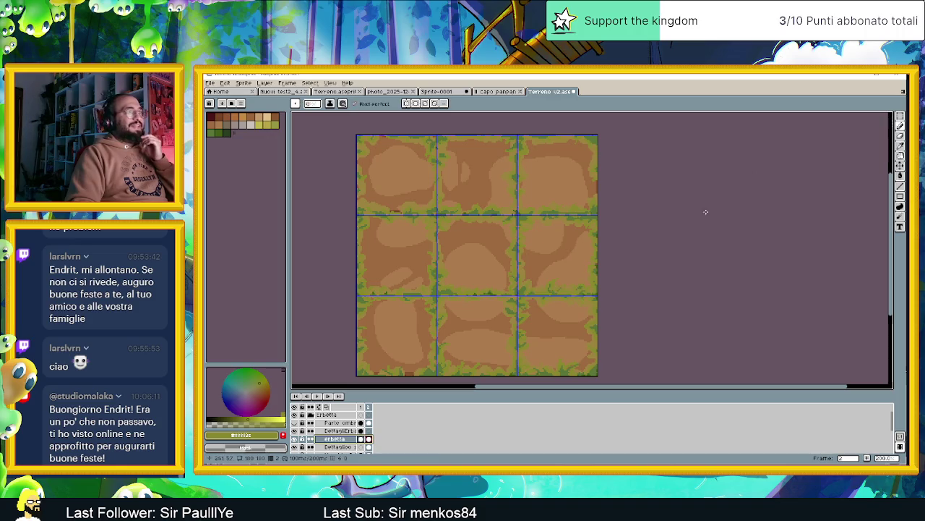
- Flick between frames 1 and 2 to compare the tile sets, ending on frame 1
{"action": "left_click", "coordinate": [363, 407]}
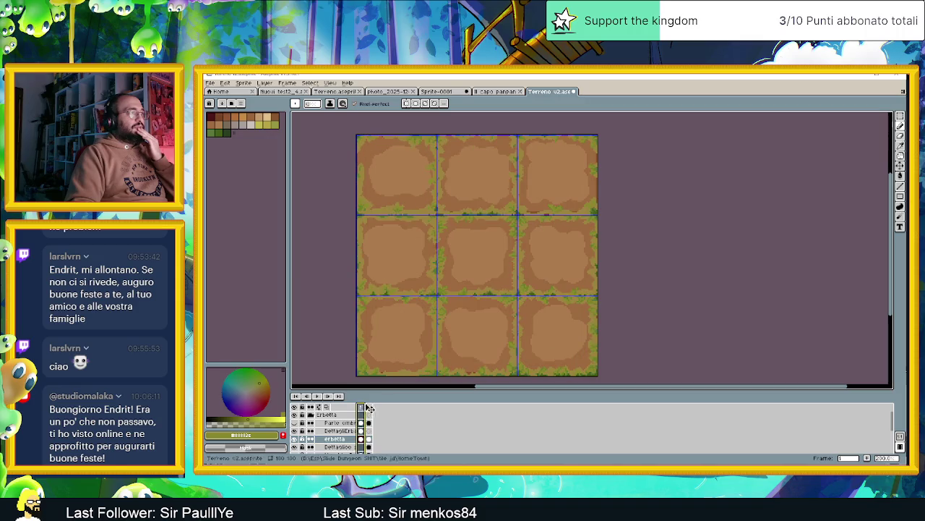
{"action": "left_click", "coordinate": [370, 408]}
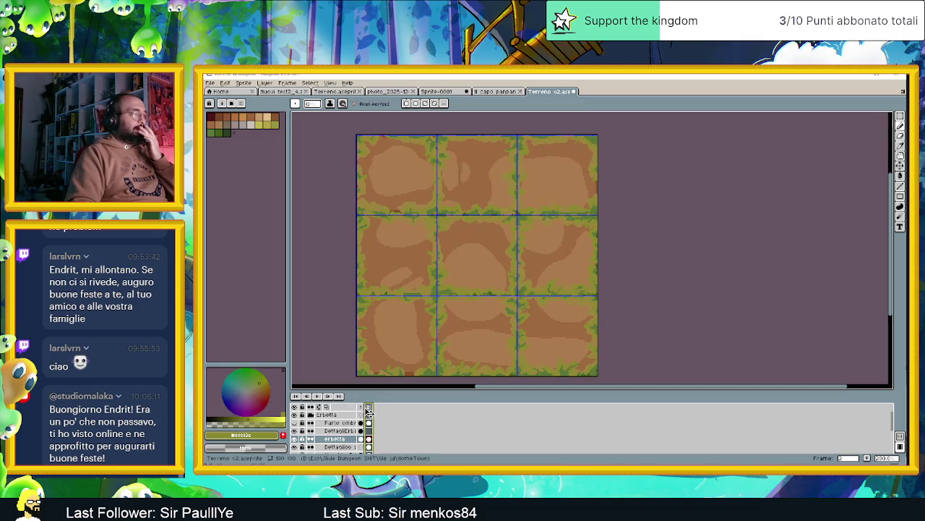
{"action": "left_click", "coordinate": [362, 407]}
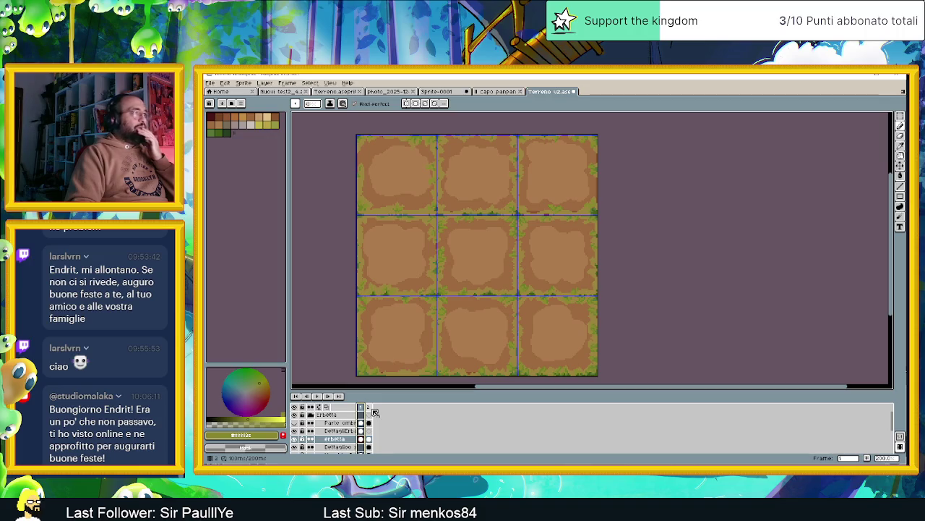
{"action": "left_click", "coordinate": [370, 408]}
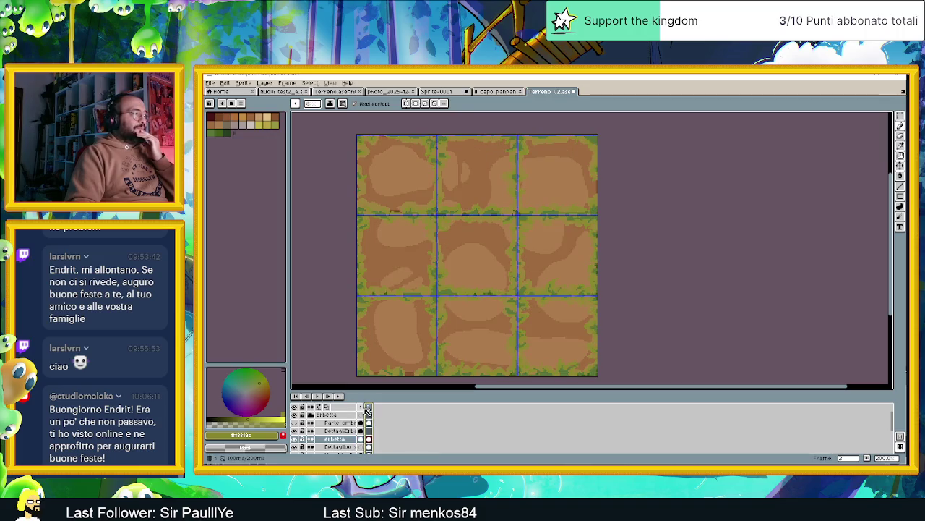
{"action": "left_click", "coordinate": [362, 408]}
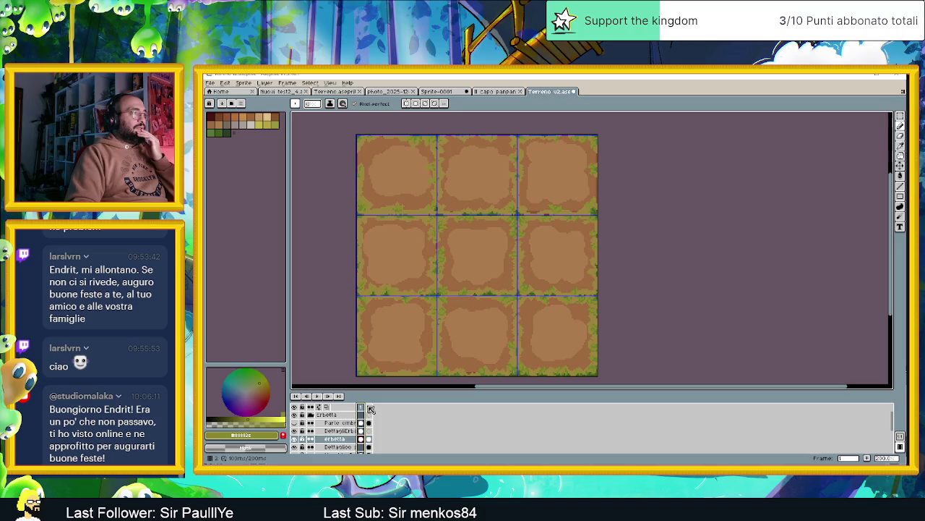
{"action": "left_click", "coordinate": [370, 408]}
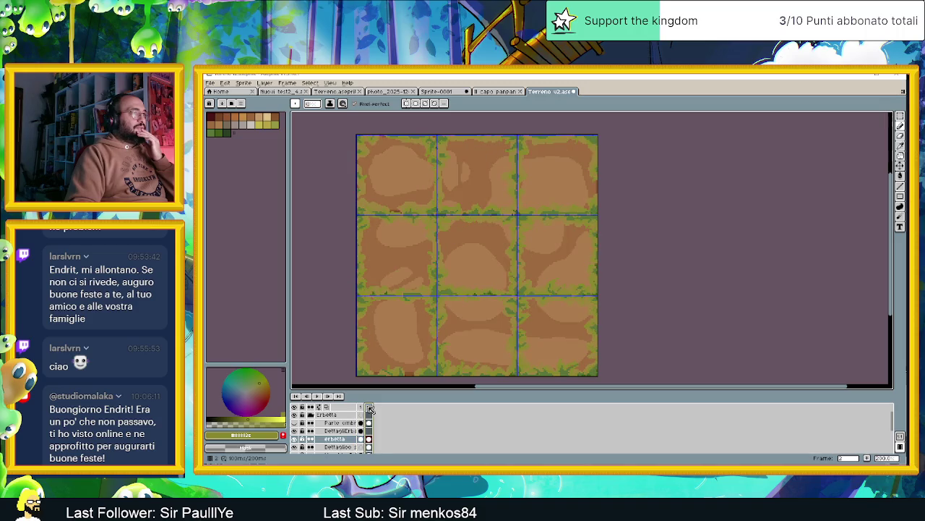
{"action": "left_click", "coordinate": [361, 408]}
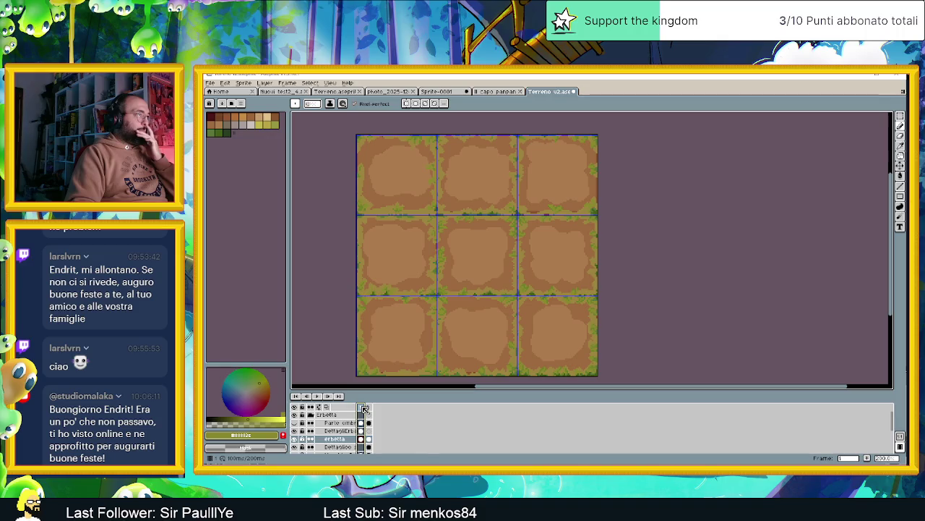
{"action": "left_click", "coordinate": [370, 408]}
{"action": "left_click", "coordinate": [361, 408]}
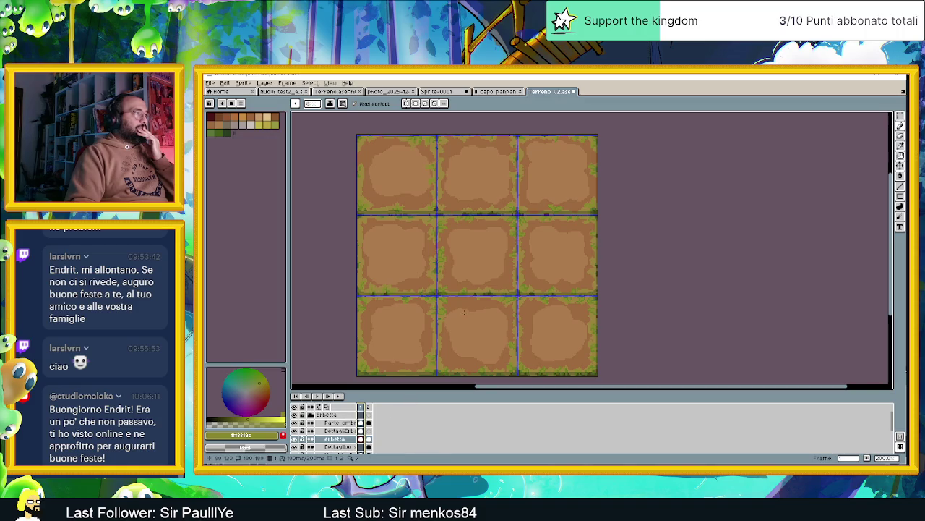
{"action": "scroll", "coordinate": [498, 312], "scroll_direction": "down", "scroll_amount": 1}
{"action": "scroll", "coordinate": [504, 314], "scroll_direction": "up", "scroll_amount": 1}
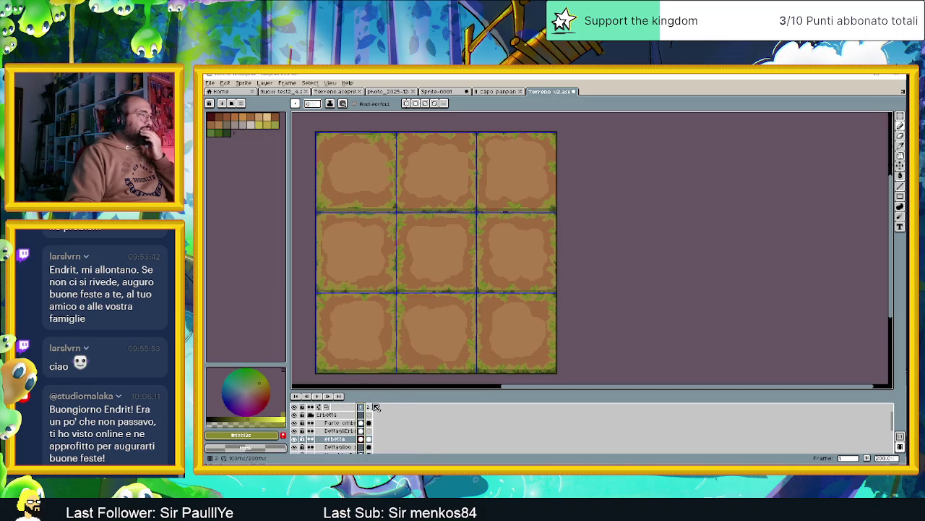
{"action": "scroll", "coordinate": [333, 440], "scroll_direction": "down", "scroll_amount": 1}
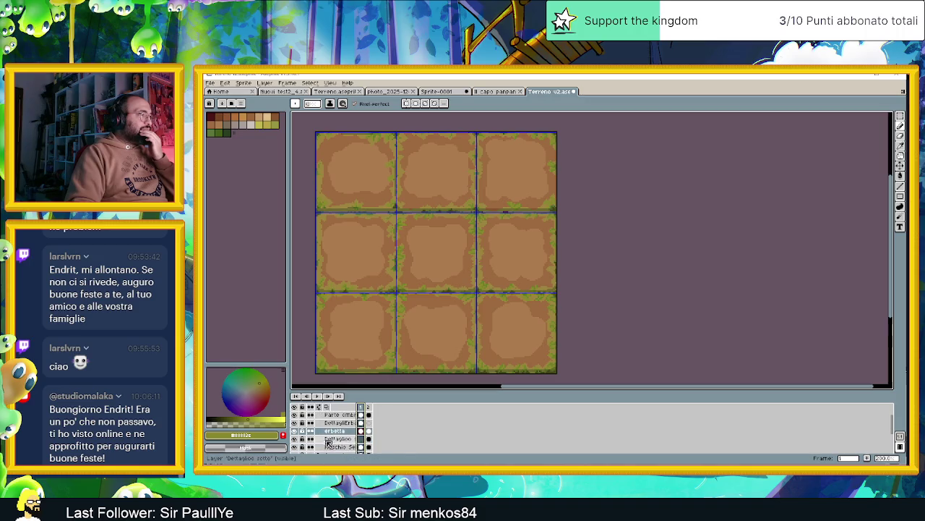
- Hide and reshow the moss layer, then hide the erbetta and shadow layers
{"action": "left_click", "coordinate": [295, 448]}
{"action": "left_click", "coordinate": [294, 447]}
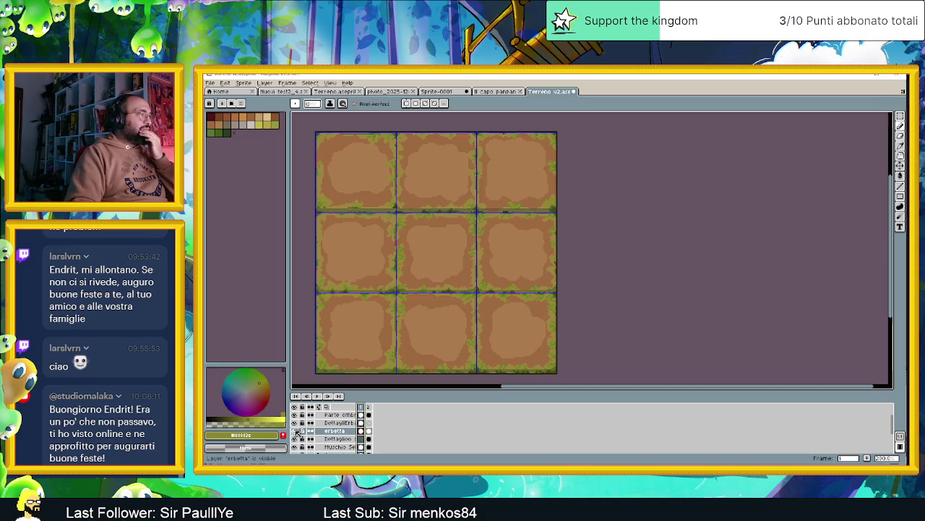
{"action": "left_click", "coordinate": [294, 431]}
{"action": "scroll", "coordinate": [298, 424], "scroll_direction": "up", "scroll_amount": 1}
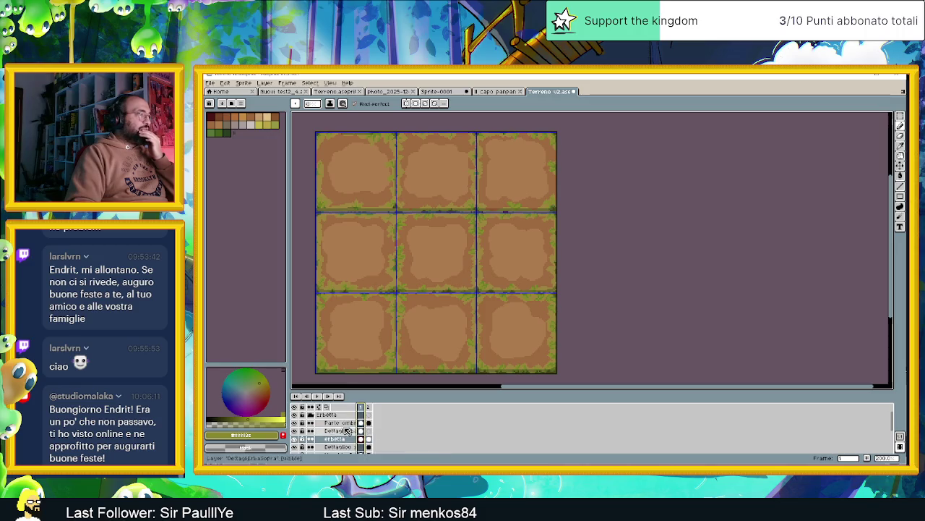
{"action": "left_click", "coordinate": [294, 423]}
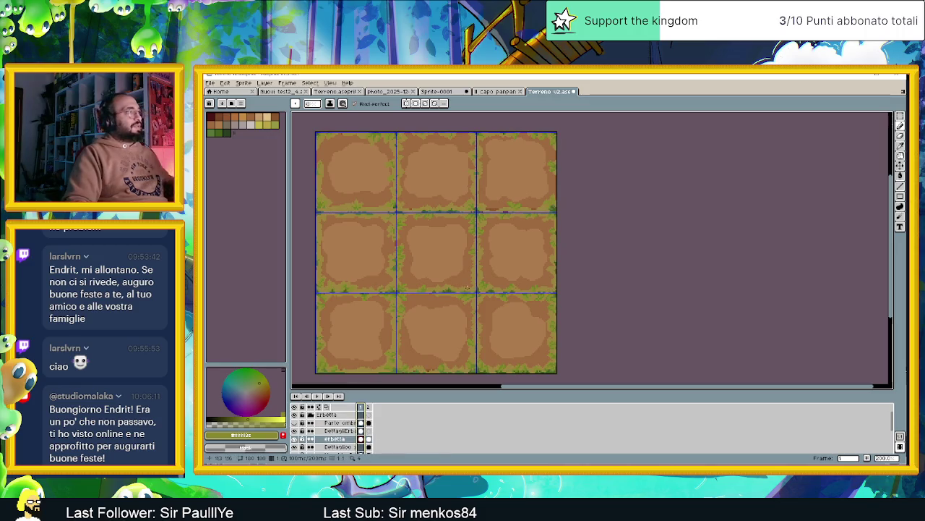
- Undo the outline and several pencil strokes, redo one, then show frame 1 with the Pencil
{"action": "key", "text": "ctrl+z"}
{"action": "key", "text": "ctrl+z"}
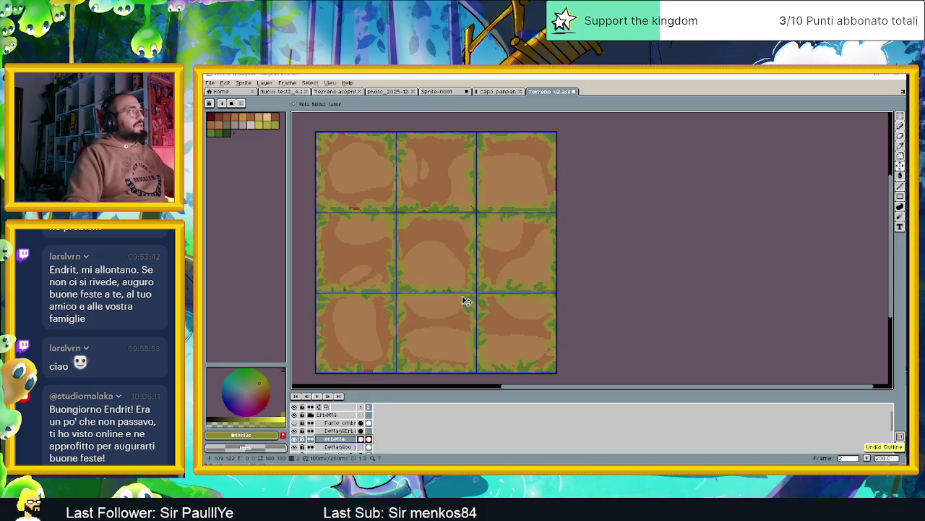
{"action": "key", "text": "ctrl+z"}
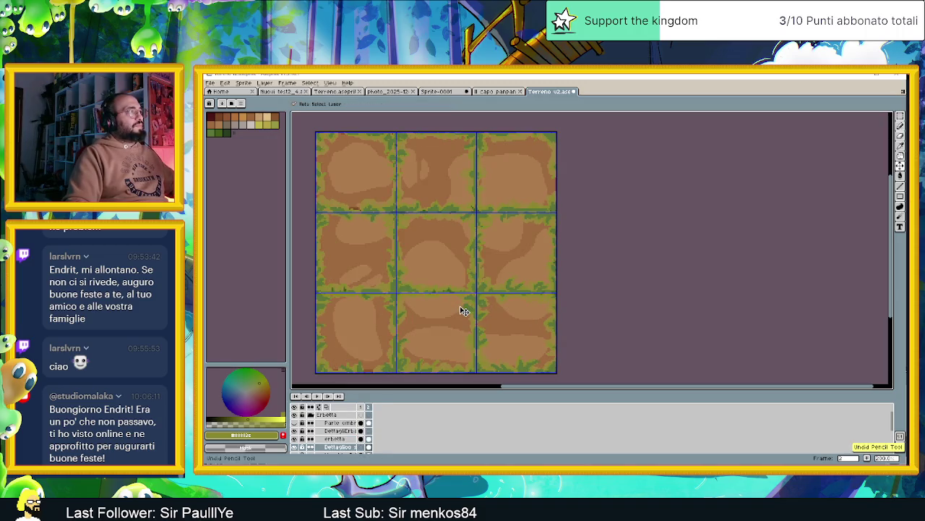
{"action": "key", "text": "ctrl+z"}
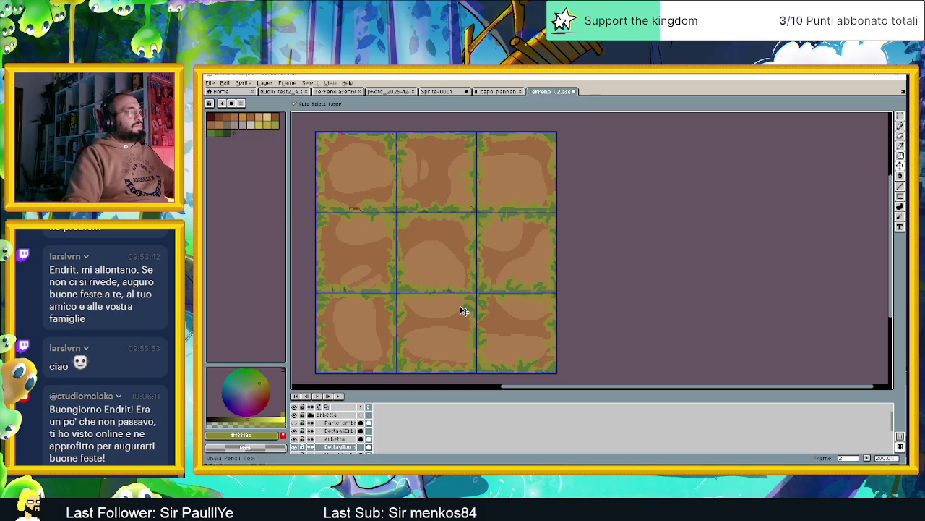
{"action": "key", "text": "ctrl+z"}
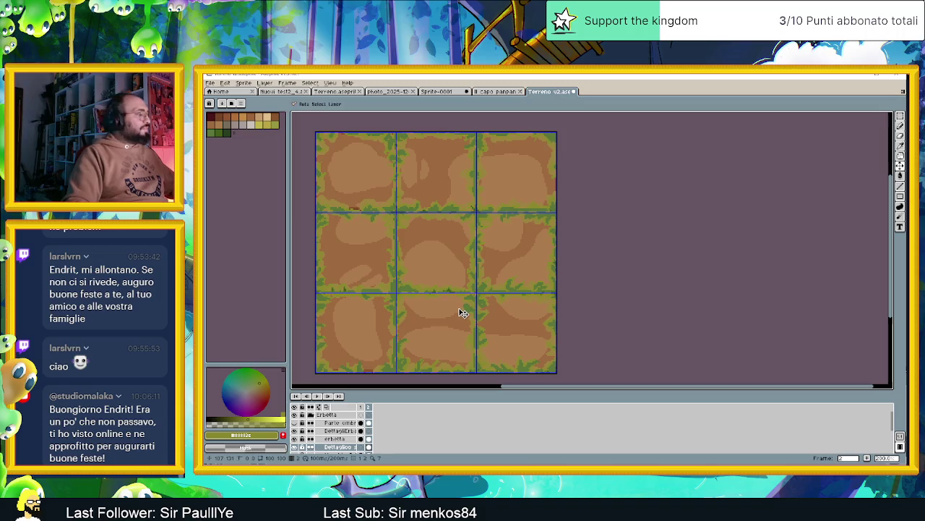
{"action": "key", "text": "ctrl+z"}
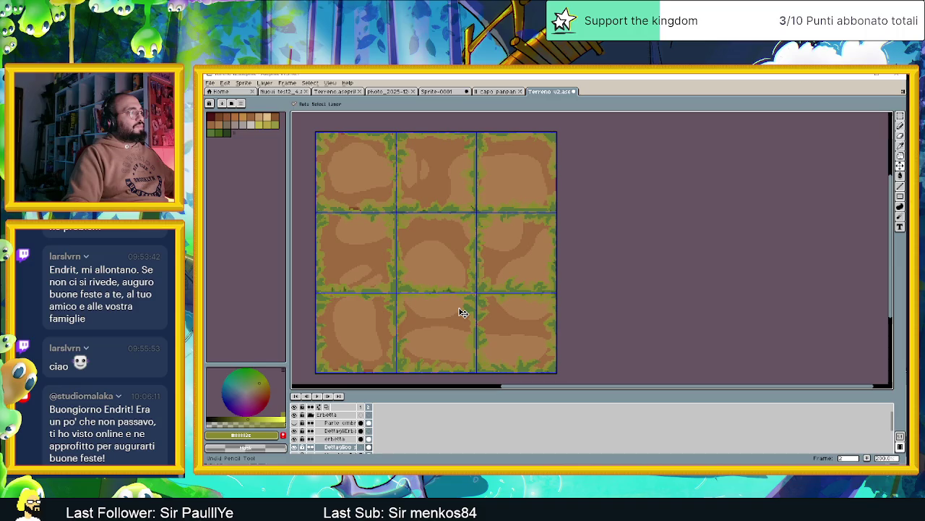
{"action": "key", "text": "ctrl+z"}
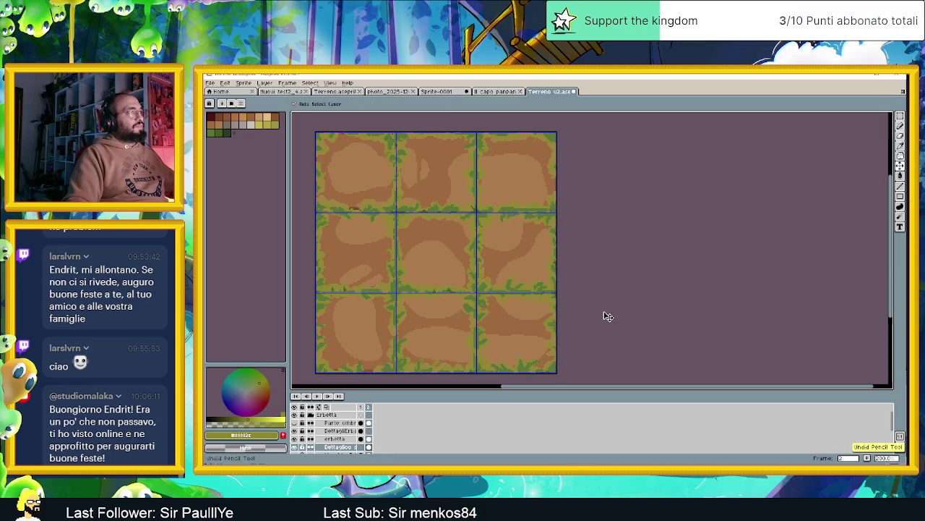
{"action": "key", "text": "ctrl+z"}
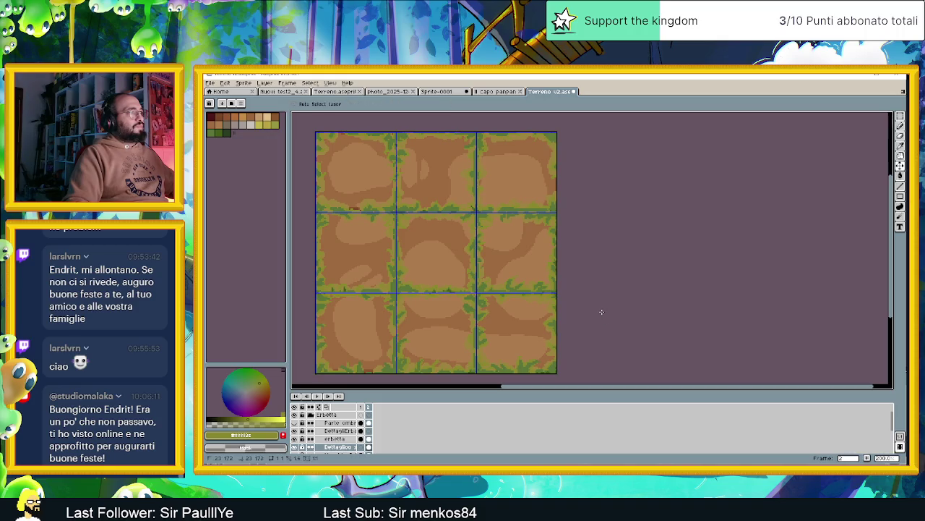
{"action": "key", "text": "ctrl+y"}
{"action": "key", "text": "b"}
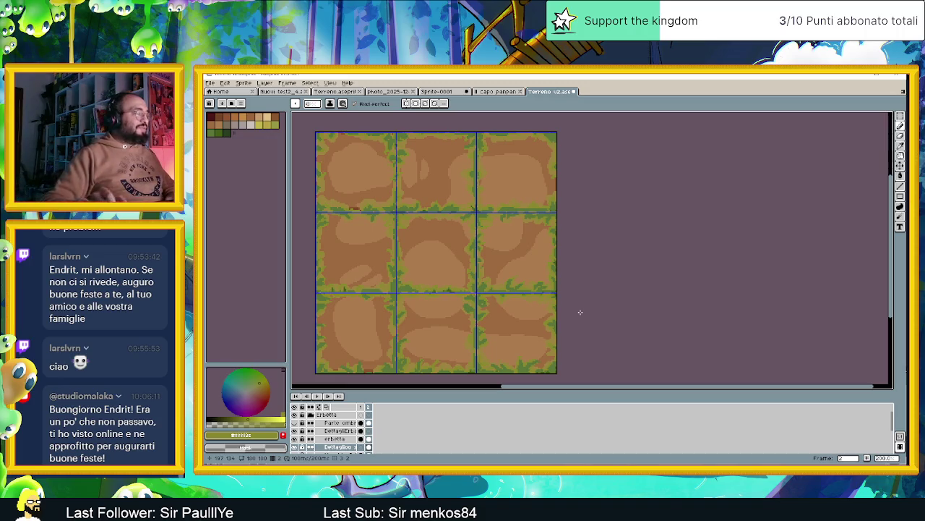
{"action": "key", "text": "Left"}
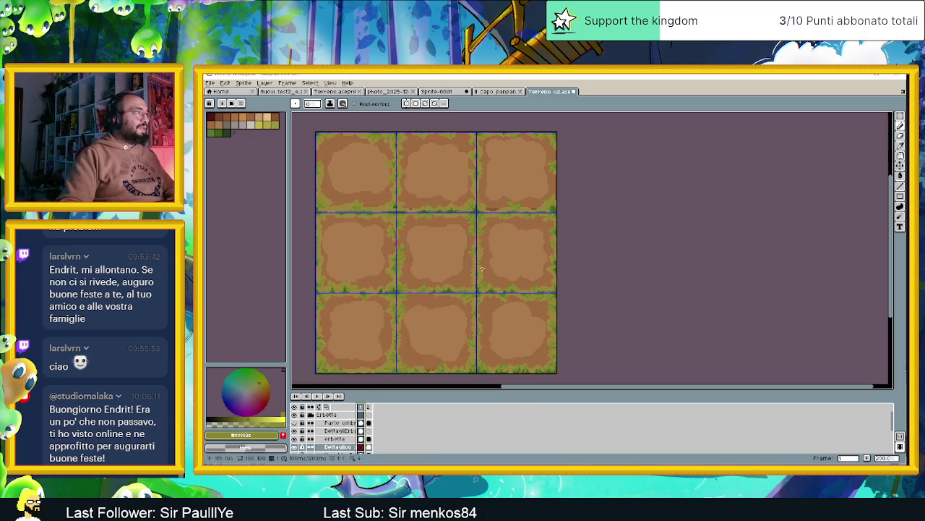
{"action": "scroll", "coordinate": [515, 230], "scroll_direction": "down", "scroll_amount": 3}
{"action": "scroll", "coordinate": [519, 234], "scroll_direction": "up", "scroll_amount": 1}
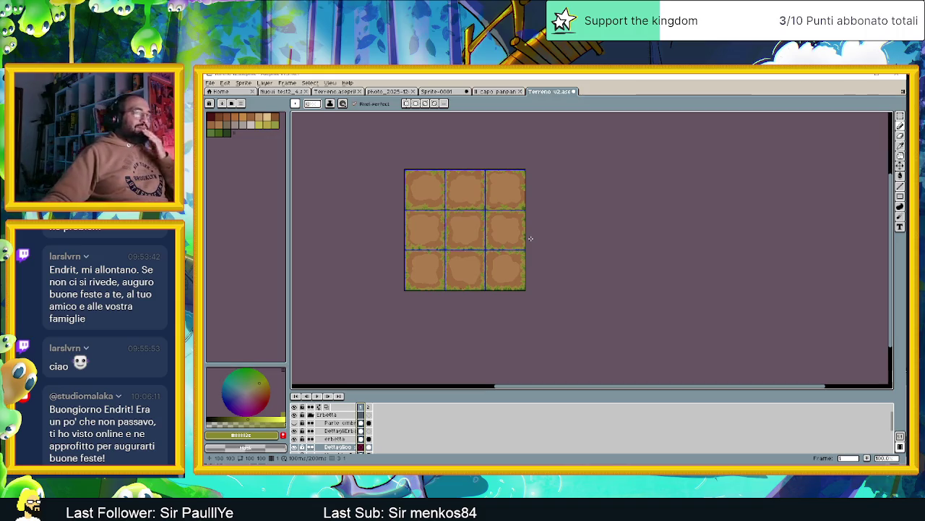
- On frame 2, redo the undone pencil strokes and the grass Outline effect
{"action": "scroll", "coordinate": [465, 241], "scroll_direction": "up", "scroll_amount": 1}
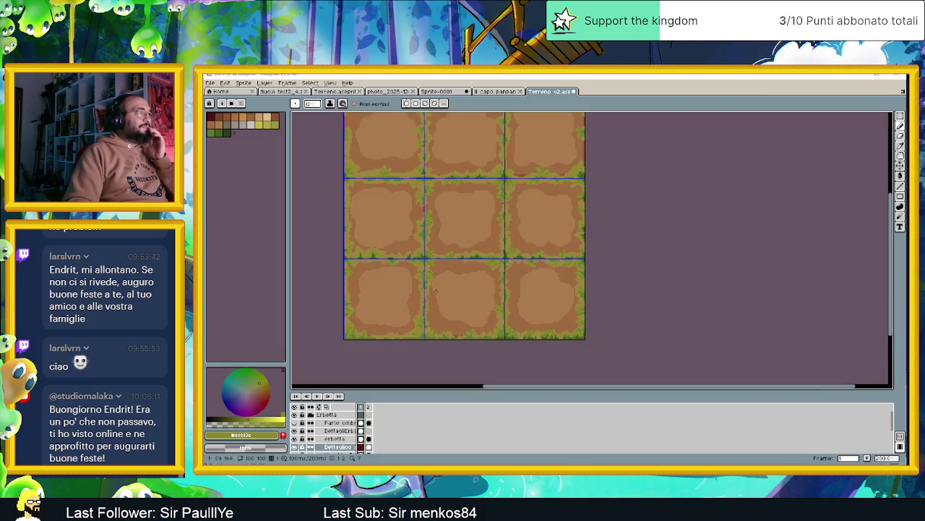
{"action": "left_click", "coordinate": [370, 408]}
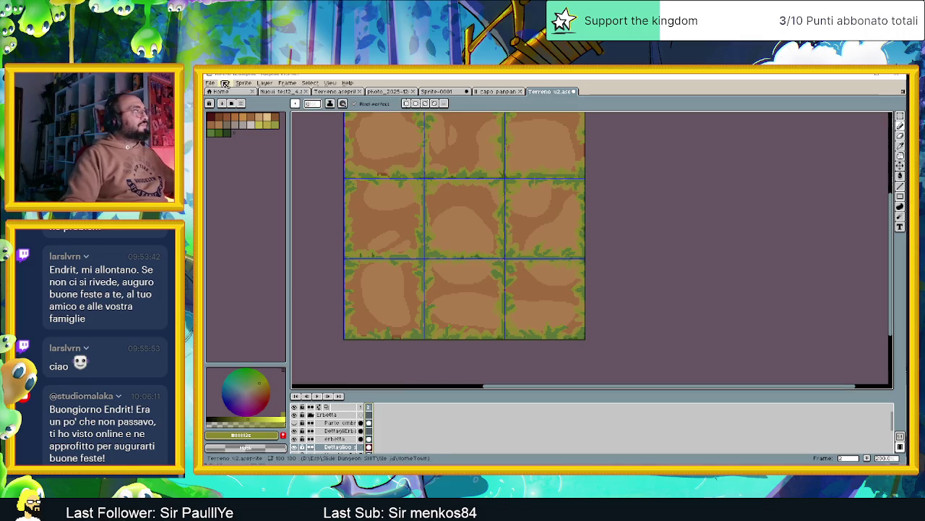
{"action": "left_click", "coordinate": [244, 83]}
{"action": "left_click", "coordinate": [226, 82]}
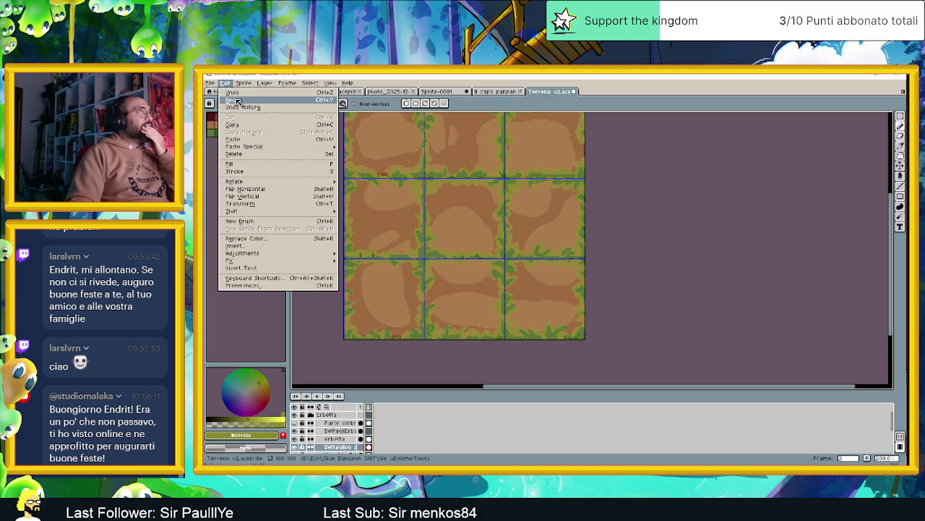
{"action": "left_click", "coordinate": [237, 100]}
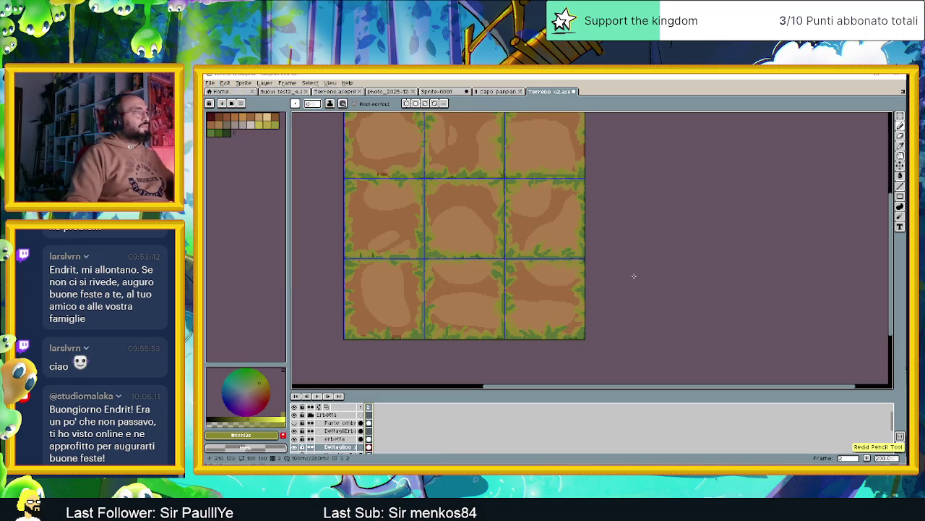
{"action": "key", "text": "ctrl+y"}
{"action": "key", "text": "ctrl+y"}
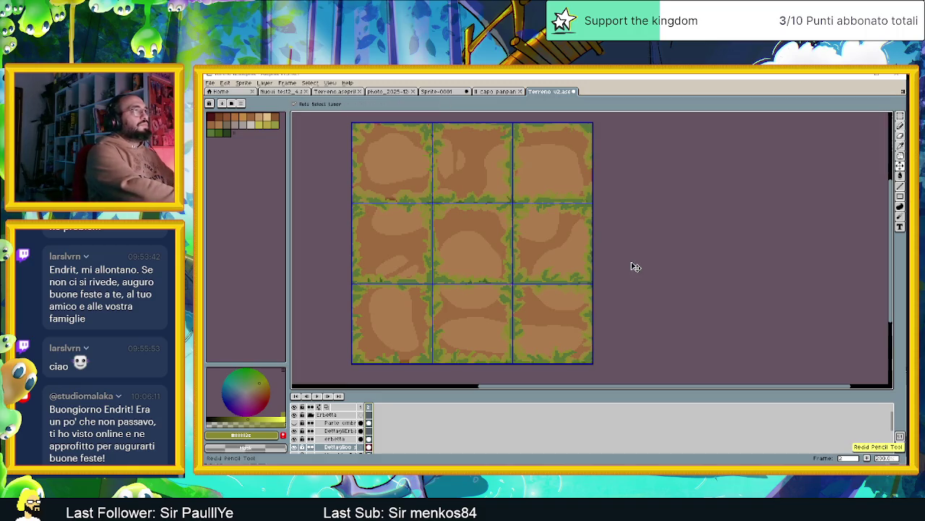
{"action": "key", "text": "ctrl+y"}
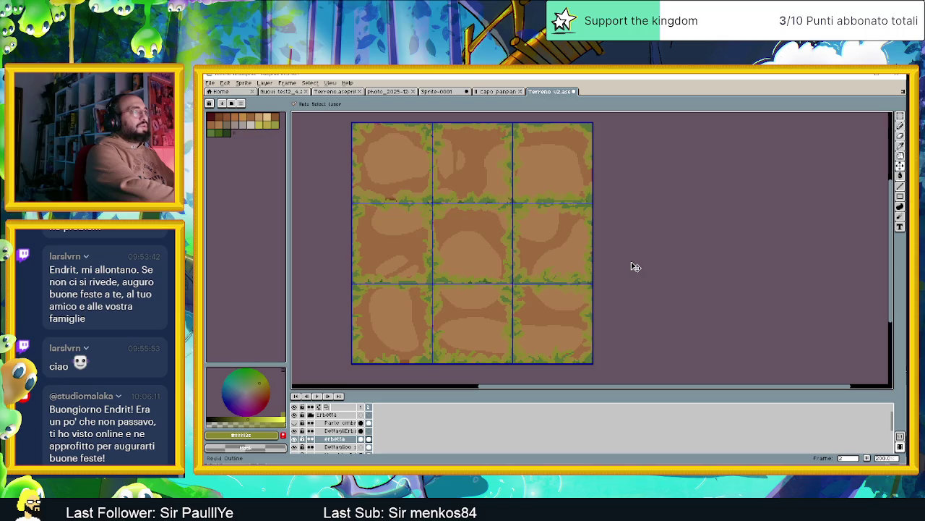
- Flip between frames 1 and 2 to compare the tiles, then hide the erbetta grass layer
{"action": "key", "text": "b"}
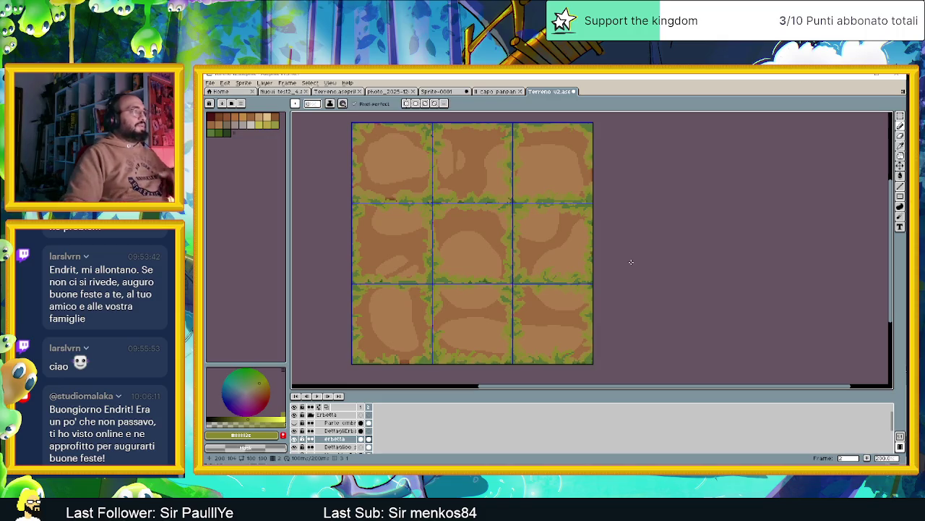
{"action": "left_click", "coordinate": [369, 407]}
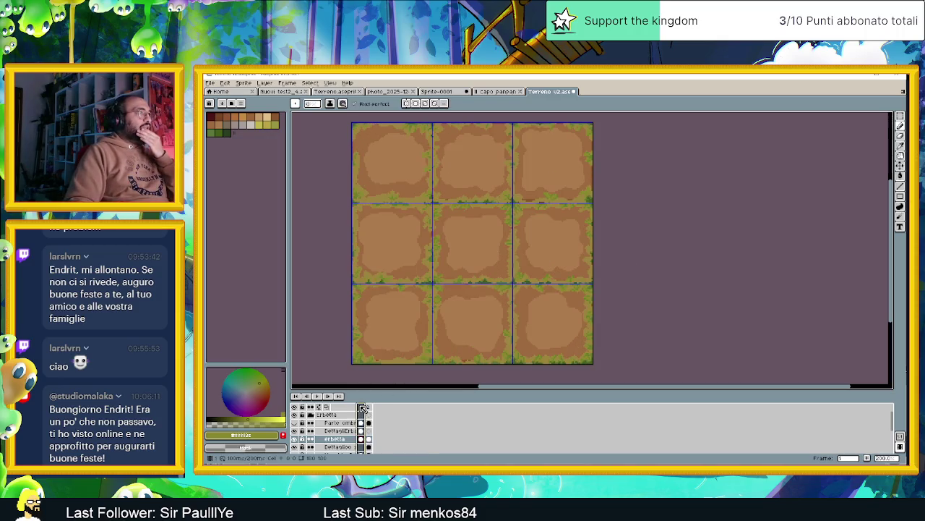
{"action": "left_click", "coordinate": [370, 407]}
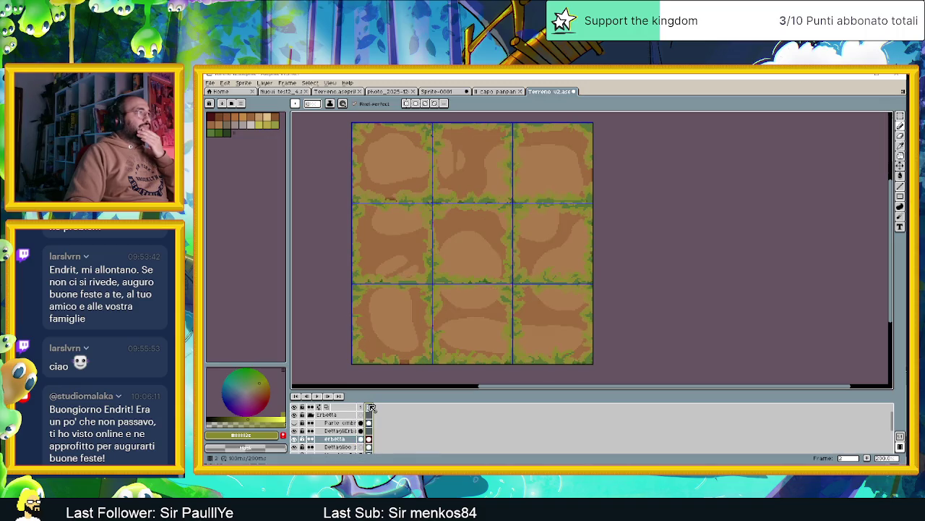
{"action": "left_click", "coordinate": [361, 407]}
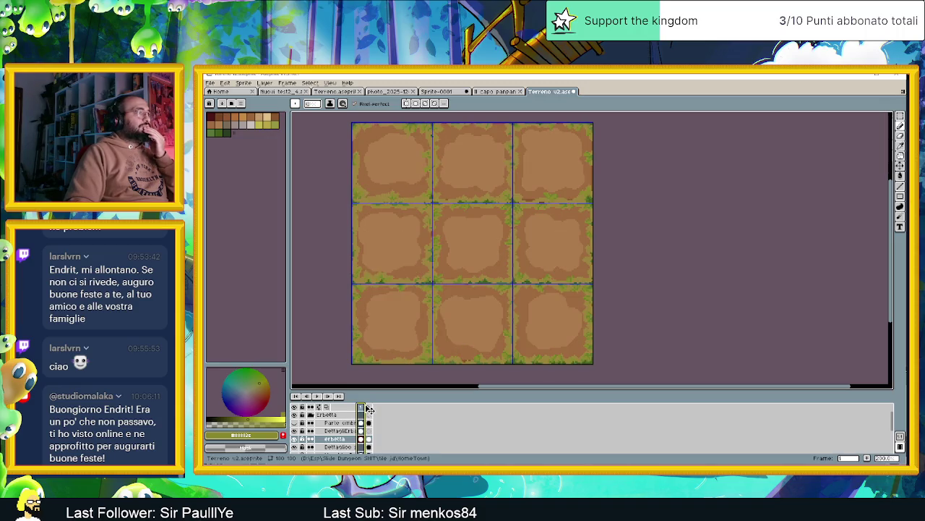
{"action": "left_click", "coordinate": [369, 407]}
{"action": "left_click", "coordinate": [298, 439]}
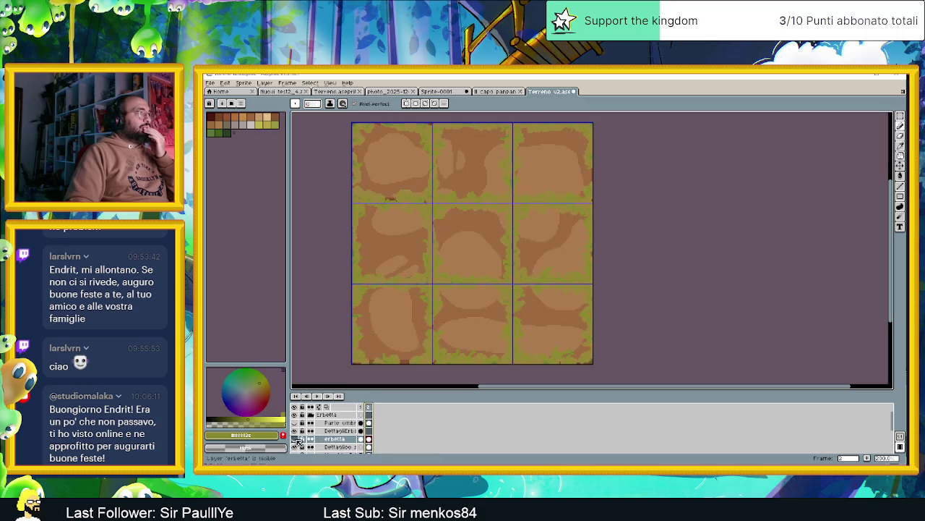